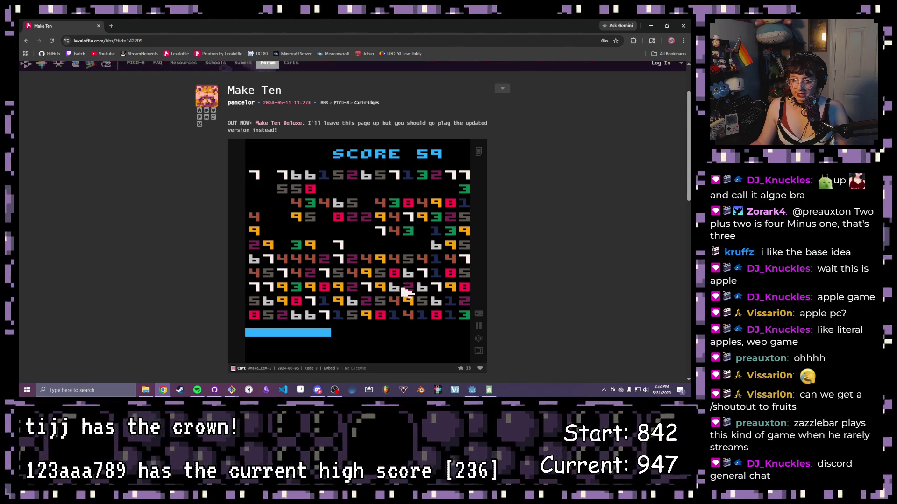
Clear two vertical 7+3 tile pairs in Make Ten, raising the score to 64
{"action": "left_click_drag", "start_coordinate": [424, 235], "coordinate": [402, 211]}
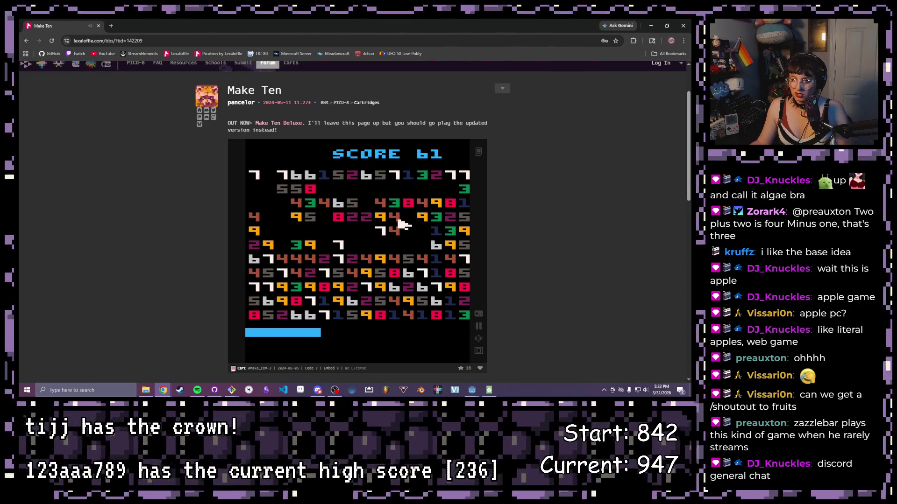
{"action": "left_click_drag", "start_coordinate": [399, 172], "coordinate": [402, 219]}
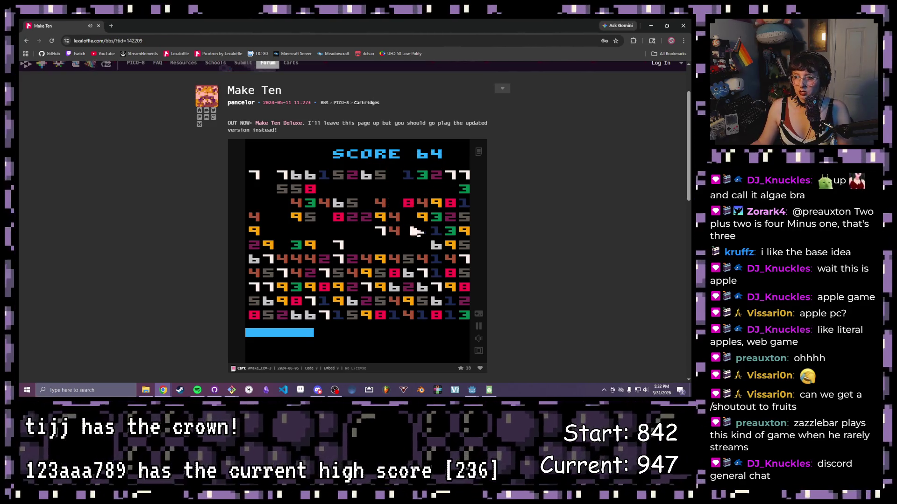
{"action": "left_click_drag", "start_coordinate": [423, 176], "coordinate": [387, 175]}
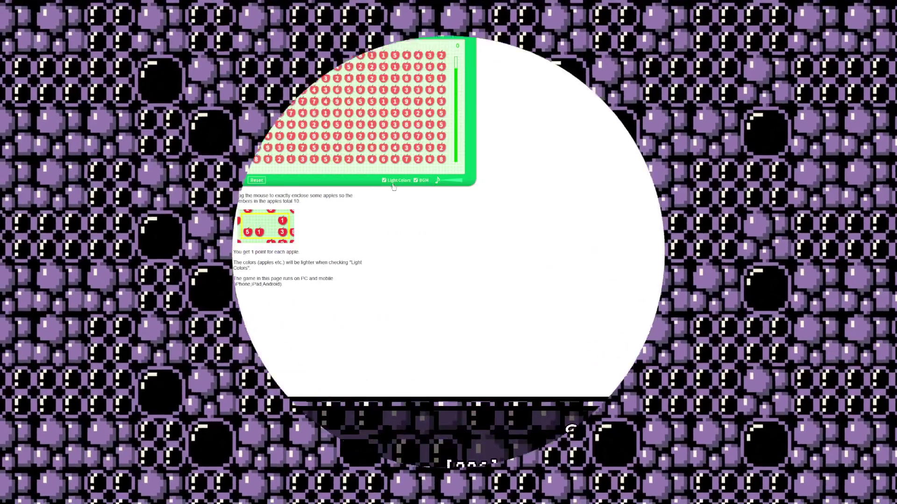
Uncheck the Light Colors option under the Fruit Box game
{"action": "left_click", "coordinate": [393, 183]}
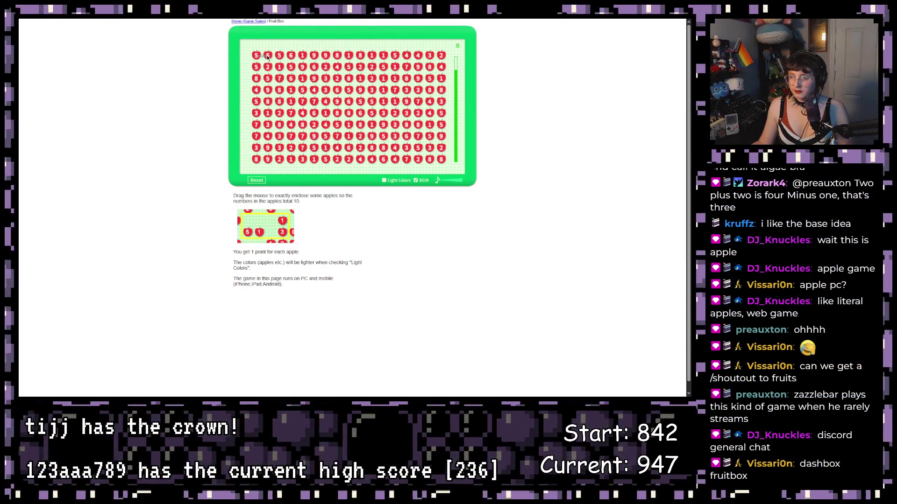
Clear the 5+5, 8+1+1, 8+2 and 4+6 apple groups, reaching a score of 16
{"action": "mouse_move", "coordinate": [251, 47]}
{"action": "left_mouse_down"}
{"action": "mouse_move", "coordinate": [272, 60]}
{"action": "mouse_move", "coordinate": [318, 62]}
{"action": "mouse_move", "coordinate": [309, 84]}
{"action": "left_mouse_up"}
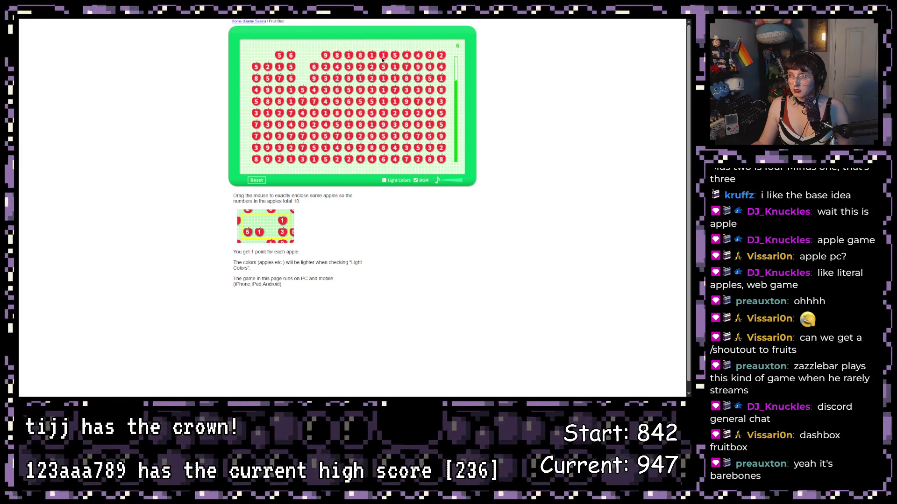
{"action": "mouse_move", "coordinate": [357, 48]}
{"action": "left_mouse_down"}
{"action": "mouse_move", "coordinate": [390, 63]}
{"action": "mouse_move", "coordinate": [344, 58]}
{"action": "left_mouse_up"}
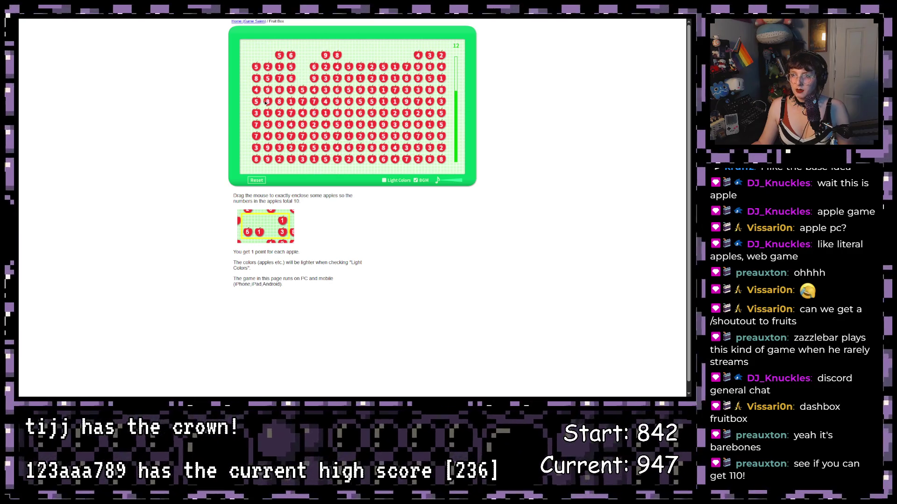
{"action": "left_click_drag", "start_coordinate": [273, 96], "coordinate": [285, 119]}
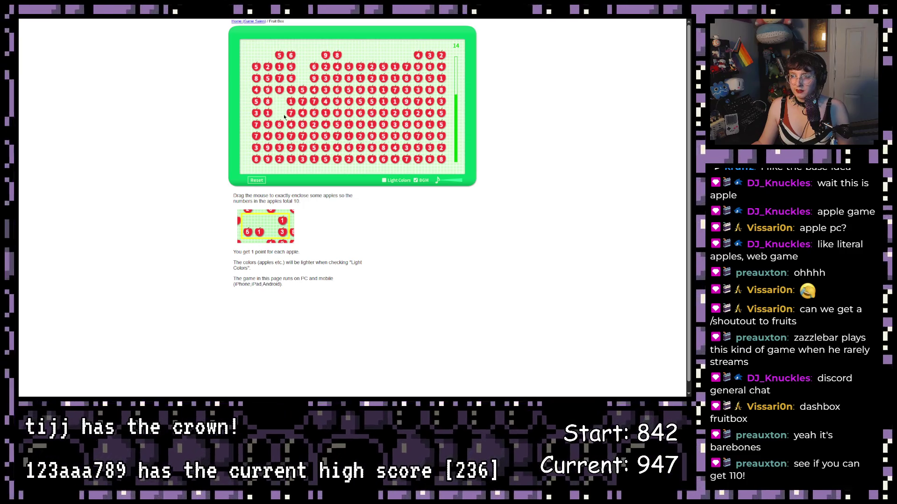
{"action": "left_click_drag", "start_coordinate": [296, 107], "coordinate": [320, 119]}
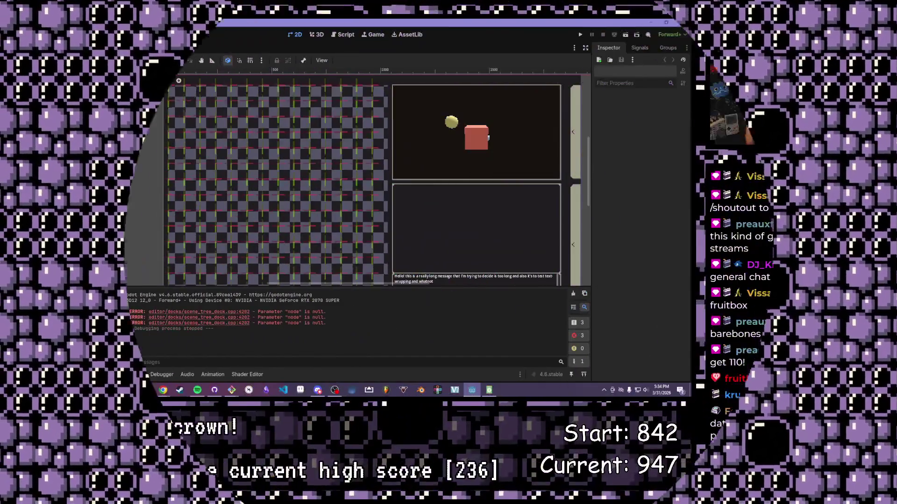
{"action": "scroll", "coordinate": [326, 163], "scroll_direction": "down", "scroll_amount": 2}
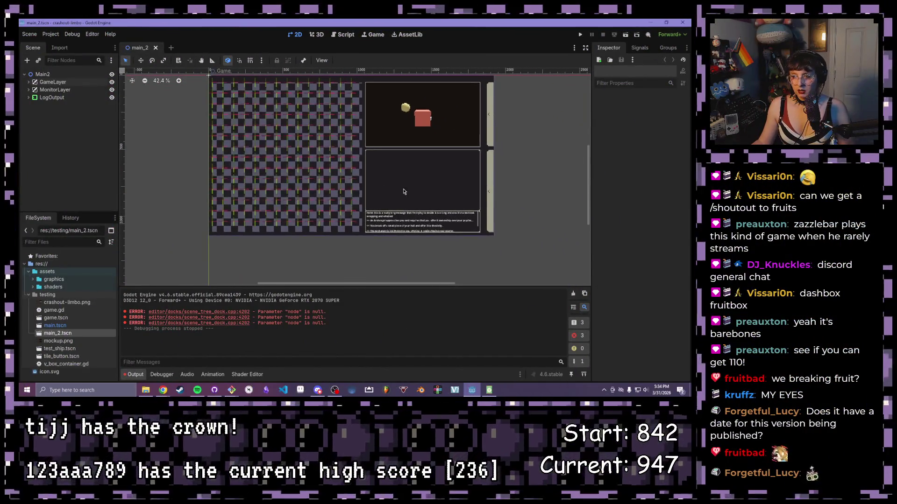
{"action": "scroll", "coordinate": [446, 218], "scroll_direction": "up", "scroll_amount": 1}
{"action": "scroll", "coordinate": [469, 145], "scroll_direction": "up", "scroll_amount": 3}
{"action": "scroll", "coordinate": [470, 143], "scroll_direction": "right", "scroll_amount": 3}
{"action": "scroll", "coordinate": [443, 187], "scroll_direction": "down", "scroll_amount": 2}
{"action": "scroll", "coordinate": [413, 245], "scroll_direction": "up", "scroll_amount": 1}
{"action": "scroll", "coordinate": [413, 244], "scroll_direction": "up", "scroll_amount": 5}
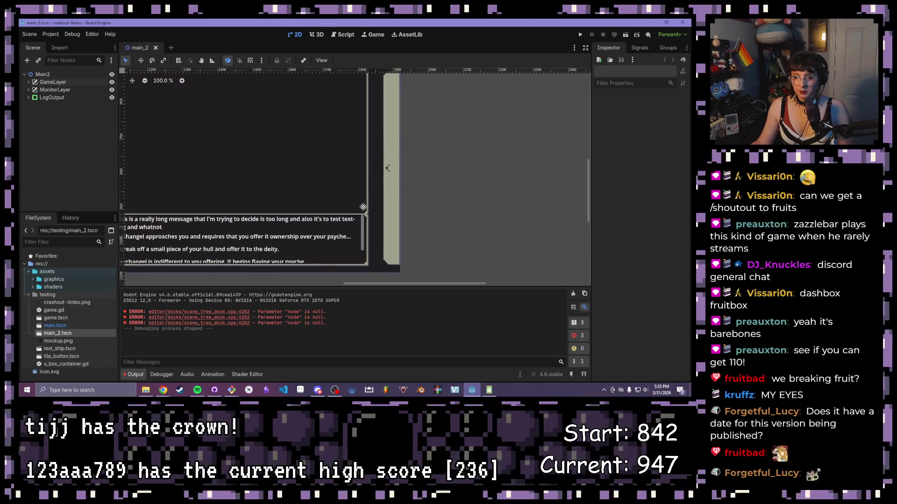
{"action": "scroll", "coordinate": [398, 229], "scroll_direction": "up", "scroll_amount": 13}
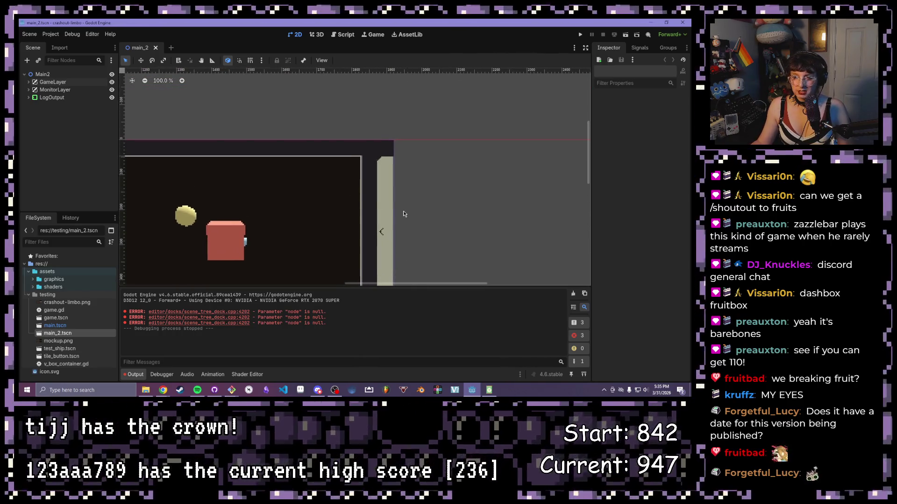
{"action": "scroll", "coordinate": [401, 201], "scroll_direction": "down", "scroll_amount": 4}
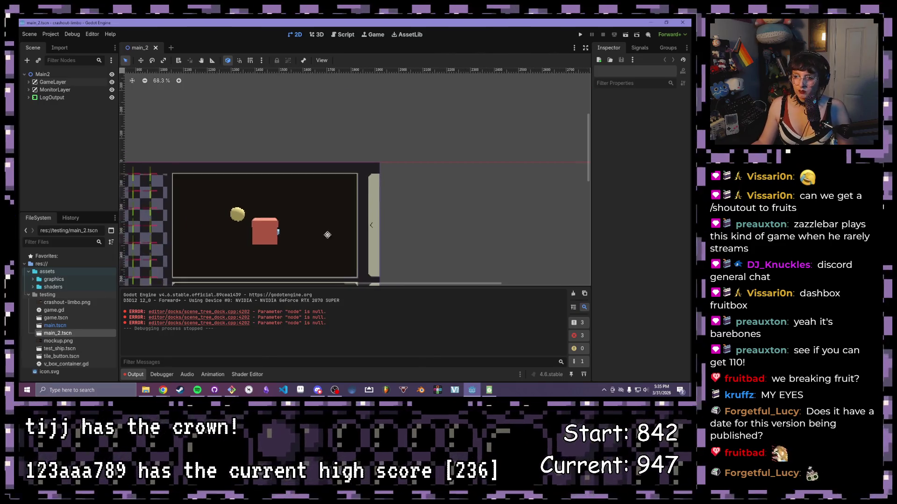
{"action": "scroll", "coordinate": [358, 193], "scroll_direction": "down", "scroll_amount": 1}
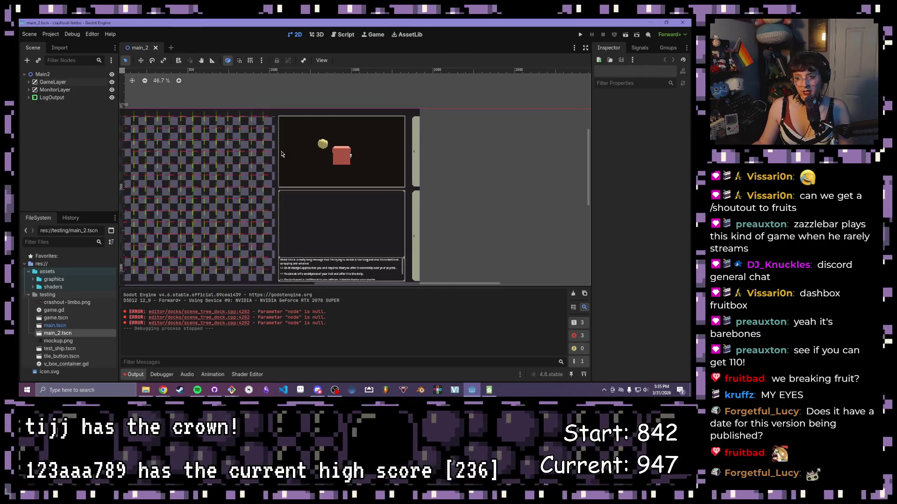
{"action": "scroll", "coordinate": [268, 183], "scroll_direction": "down", "scroll_amount": 3}
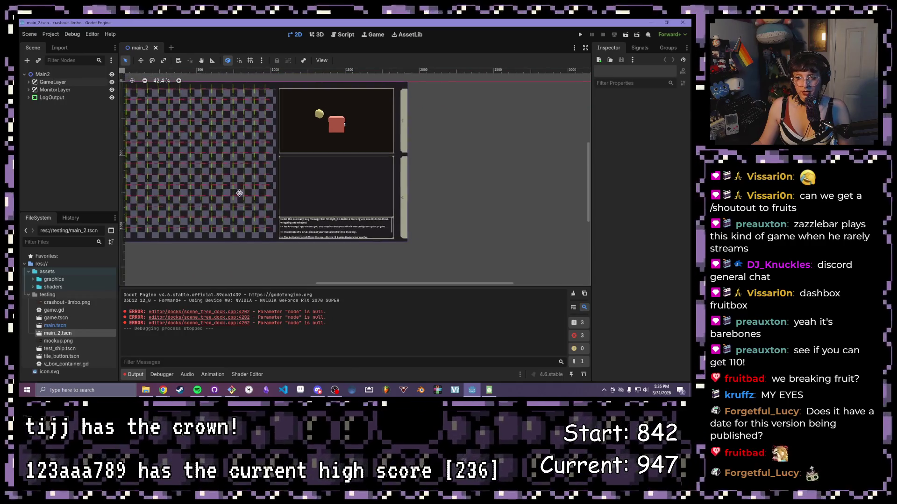
{"action": "left_click_drag", "start_coordinate": [239, 191], "coordinate": [259, 208]}
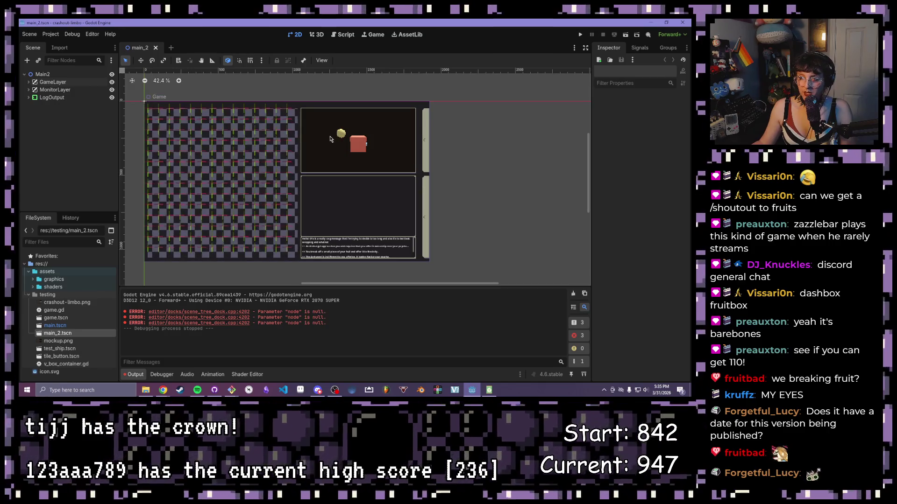
{"action": "scroll", "coordinate": [429, 163], "scroll_direction": "up", "scroll_amount": 4}
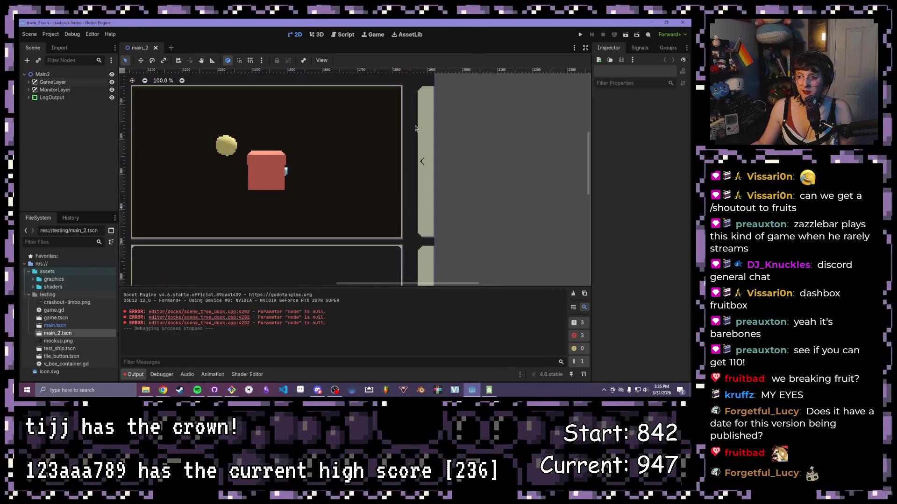
{"action": "scroll", "coordinate": [346, 168], "scroll_direction": "down", "scroll_amount": 2}
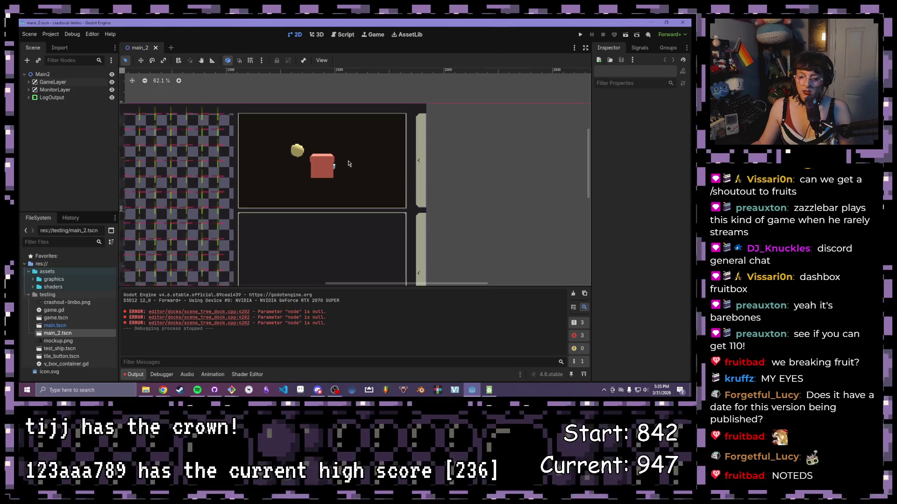
{"action": "scroll", "coordinate": [438, 192], "scroll_direction": "up", "scroll_amount": 4}
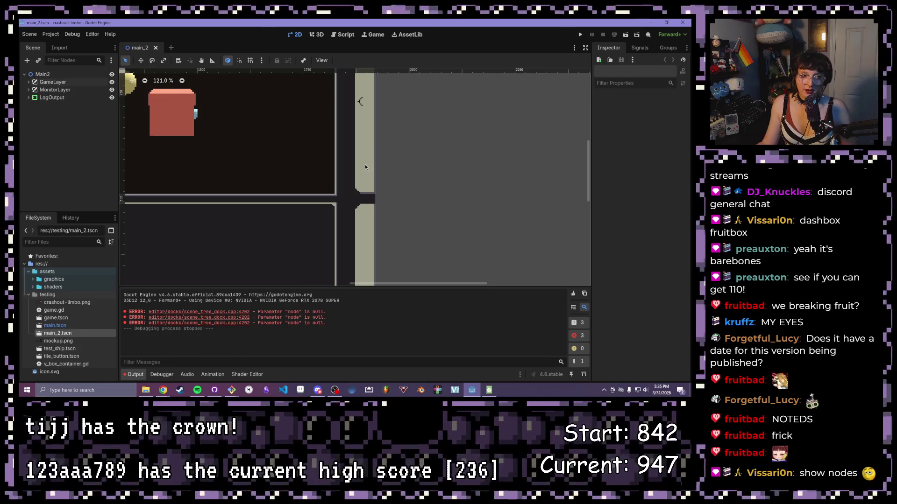
{"action": "scroll", "coordinate": [362, 164], "scroll_direction": "down", "scroll_amount": 5}
{"action": "mouse_move", "coordinate": [395, 173]}
{"action": "left_mouse_down"}
{"action": "mouse_move", "coordinate": [463, 181]}
{"action": "mouse_move", "coordinate": [453, 184]}
{"action": "left_mouse_up"}
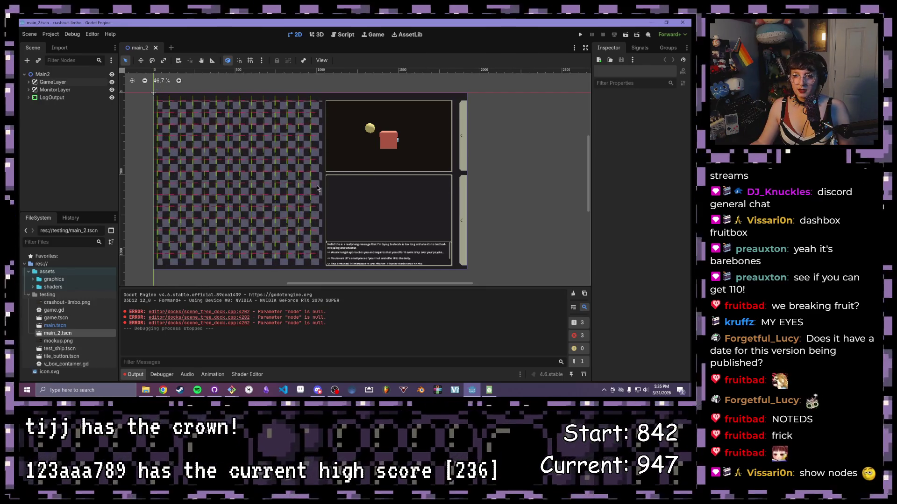
{"action": "scroll", "coordinate": [316, 189], "scroll_direction": "up", "scroll_amount": 1}
{"action": "mouse_move", "coordinate": [387, 168]}
{"action": "left_mouse_down"}
{"action": "mouse_move", "coordinate": [328, 136]}
{"action": "mouse_move", "coordinate": [429, 158]}
{"action": "left_mouse_up"}
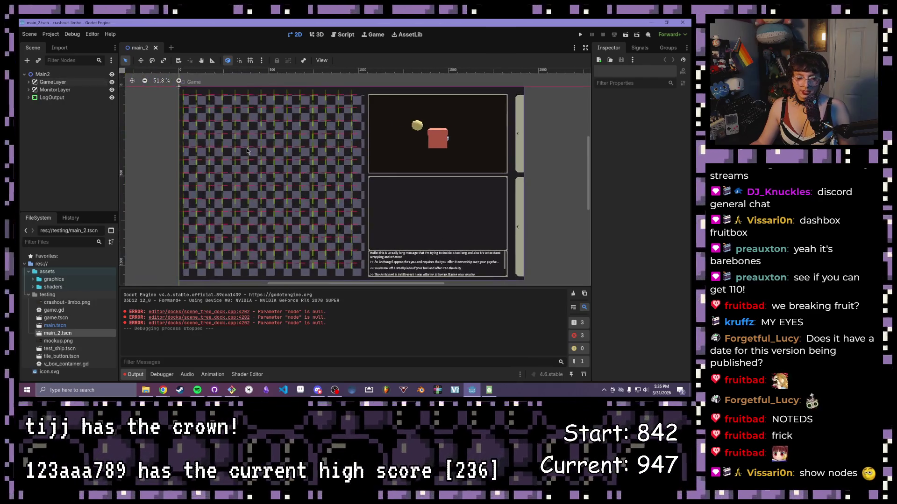
{"action": "left_click", "coordinate": [436, 264]}
{"action": "scroll", "coordinate": [426, 221], "scroll_direction": "down", "scroll_amount": 1}
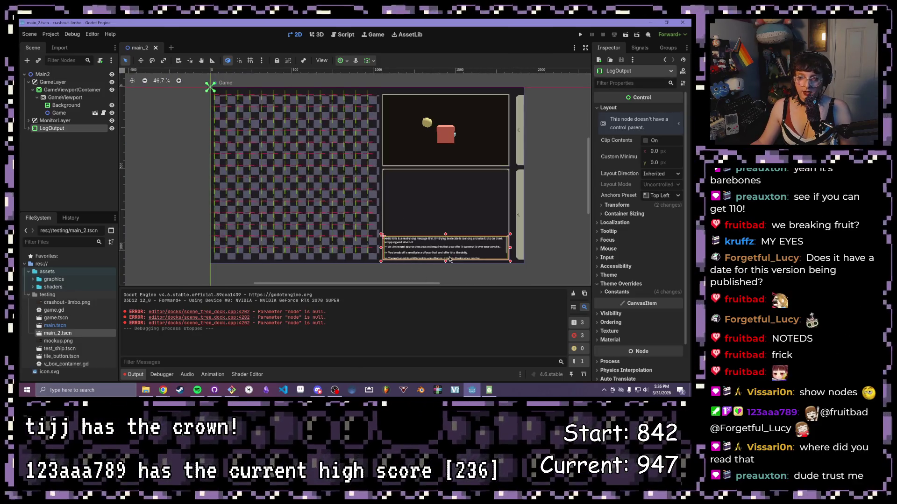
{"action": "scroll", "coordinate": [449, 260], "scroll_direction": "up", "scroll_amount": 2}
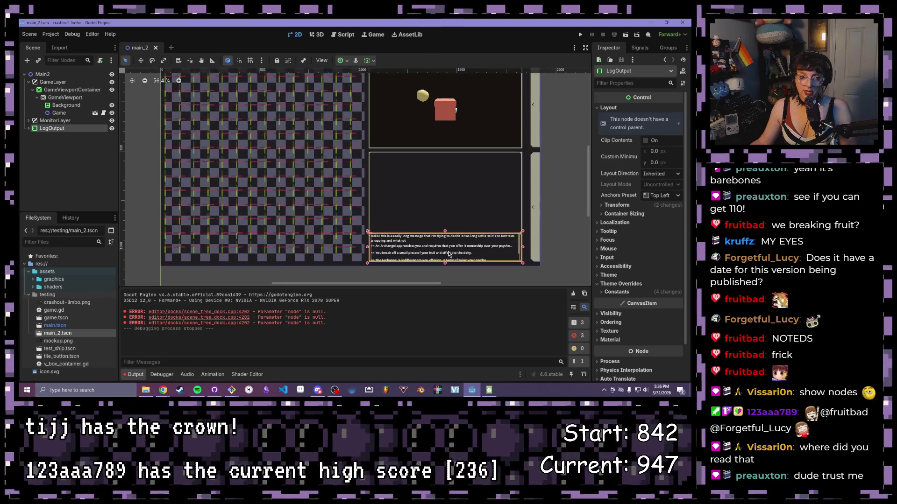
{"action": "scroll", "coordinate": [390, 238], "scroll_direction": "up", "scroll_amount": 2}
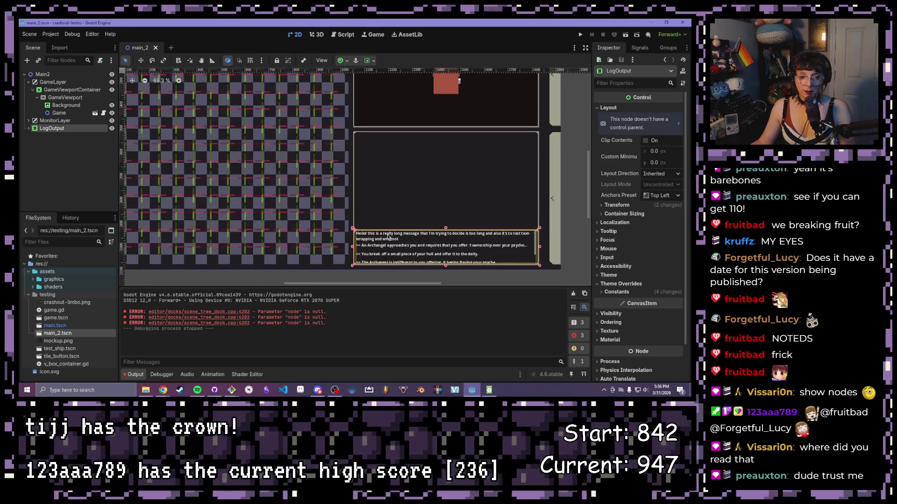
{"action": "scroll", "coordinate": [390, 238], "scroll_direction": "up", "scroll_amount": 5}
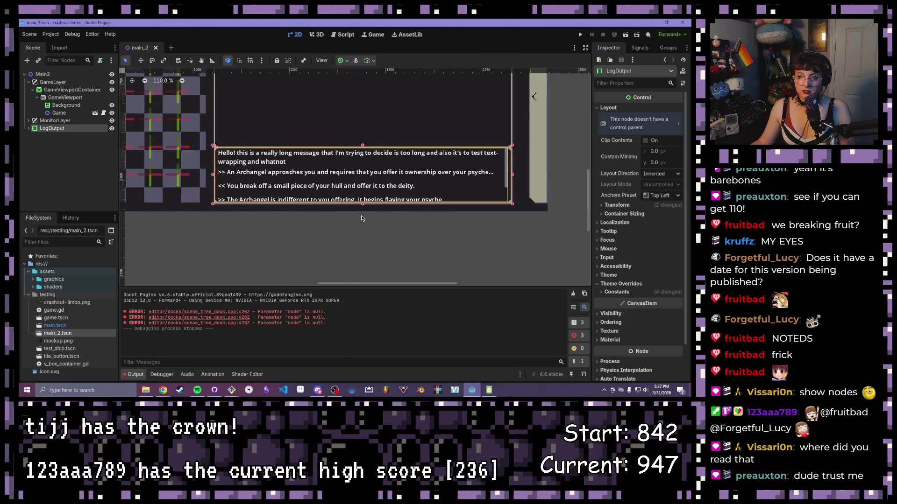
{"action": "scroll", "coordinate": [331, 206], "scroll_direction": "up", "scroll_amount": 2}
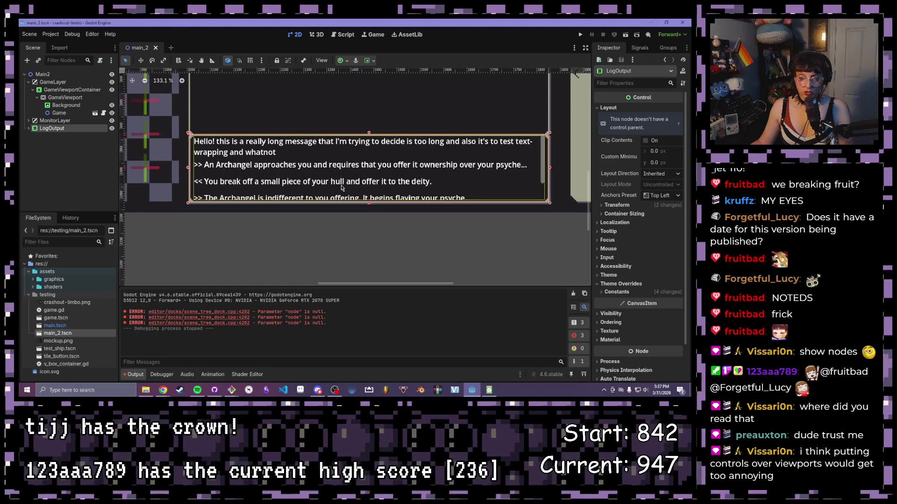
{"action": "scroll", "coordinate": [341, 175], "scroll_direction": "down", "scroll_amount": 1}
{"action": "scroll", "coordinate": [330, 172], "scroll_direction": "down", "scroll_amount": 1}
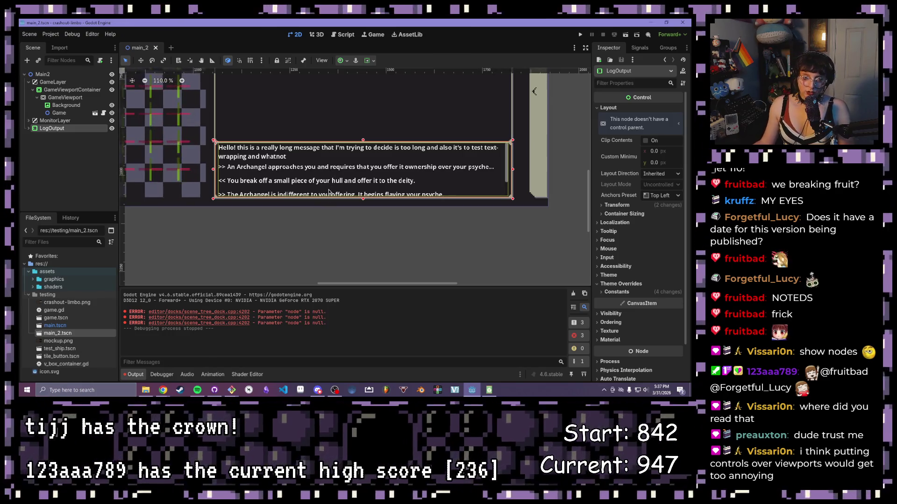
{"action": "scroll", "coordinate": [321, 192], "scroll_direction": "down", "scroll_amount": 13}
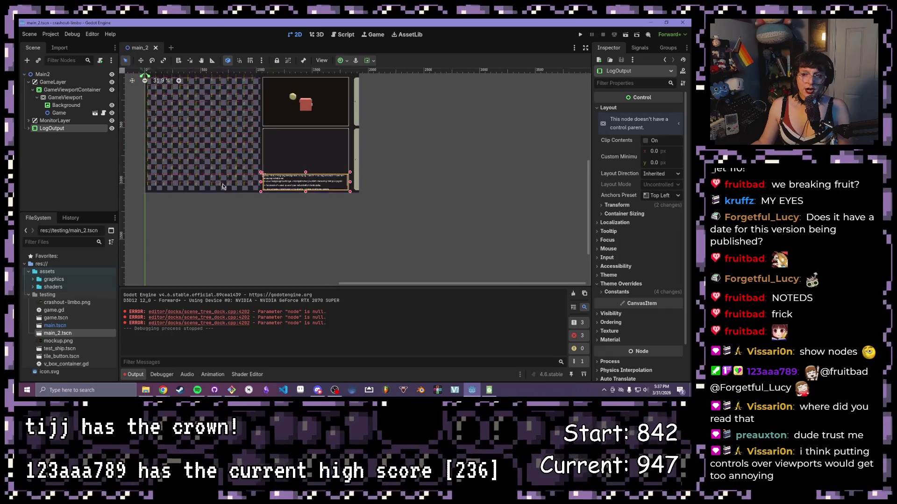
{"action": "left_click_drag", "start_coordinate": [235, 226], "coordinate": [263, 230]}
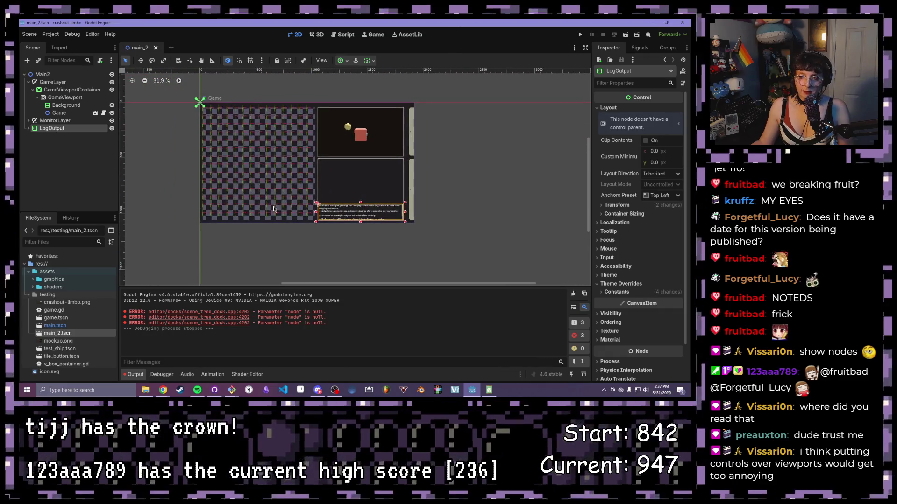
{"action": "scroll", "coordinate": [272, 204], "scroll_direction": "up", "scroll_amount": 1}
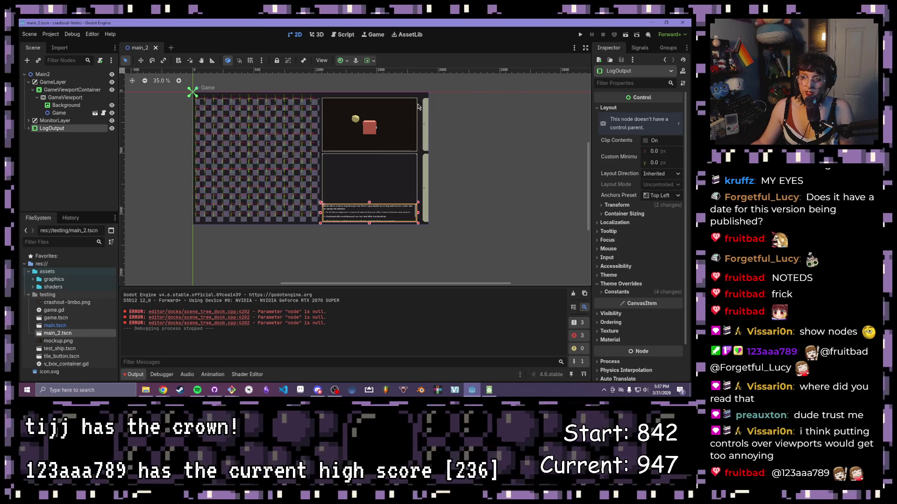
{"action": "scroll", "coordinate": [340, 216], "scroll_direction": "up", "scroll_amount": 3}
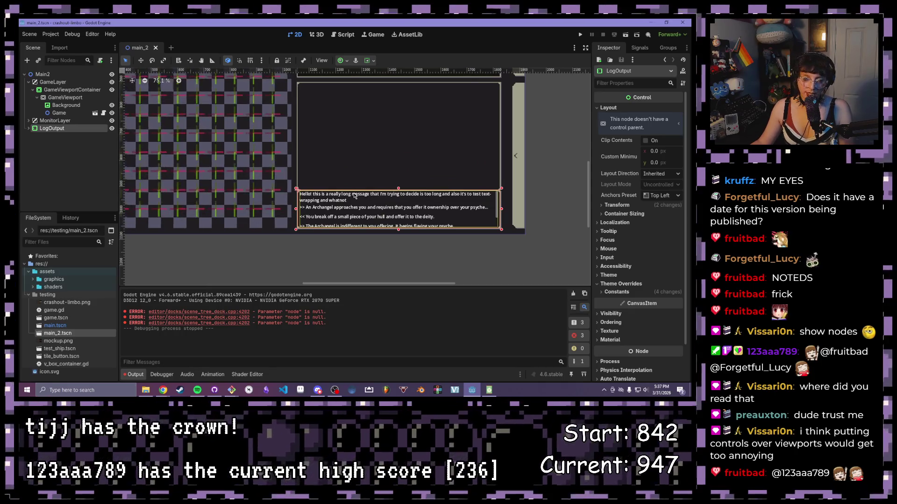
{"action": "scroll", "coordinate": [353, 199], "scroll_direction": "down", "scroll_amount": 3}
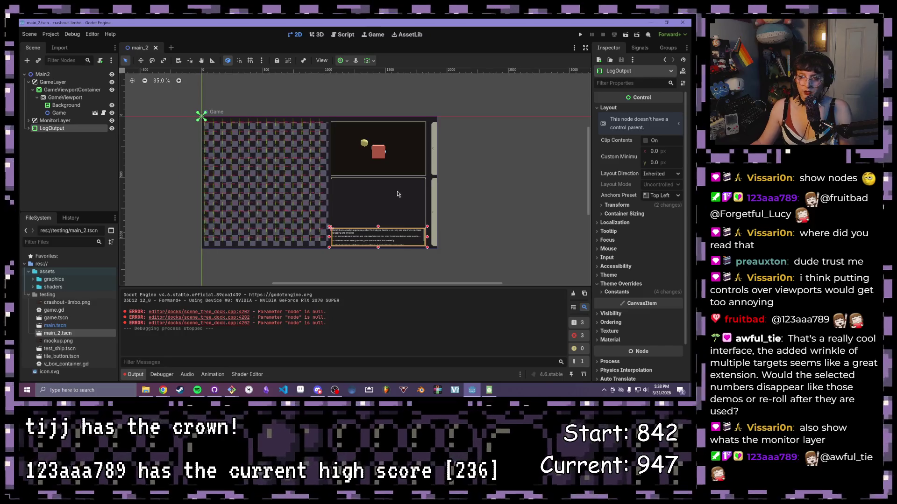
{"action": "scroll", "coordinate": [371, 176], "scroll_direction": "up", "scroll_amount": 2}
{"action": "scroll", "coordinate": [317, 170], "scroll_direction": "up", "scroll_amount": 1}
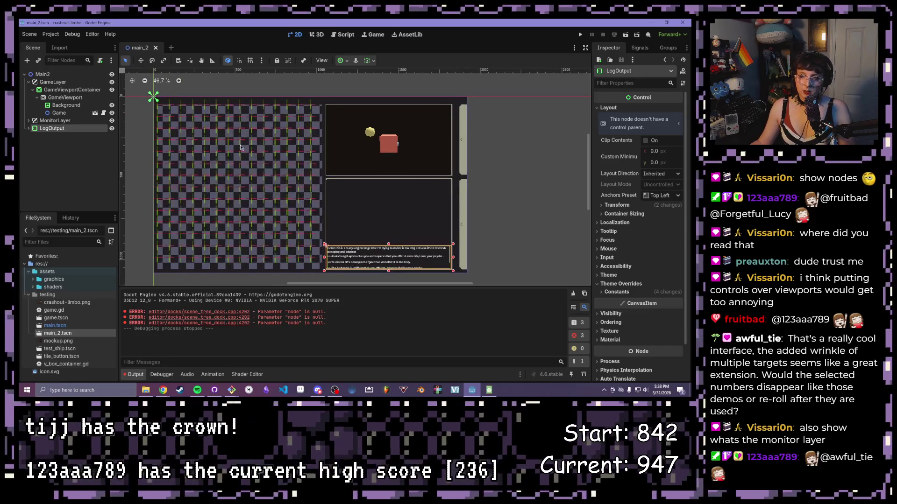
{"action": "mouse_move", "coordinate": [278, 228]}
{"action": "left_mouse_down"}
{"action": "mouse_move", "coordinate": [296, 207]}
{"action": "mouse_move", "coordinate": [341, 206]}
{"action": "left_mouse_up"}
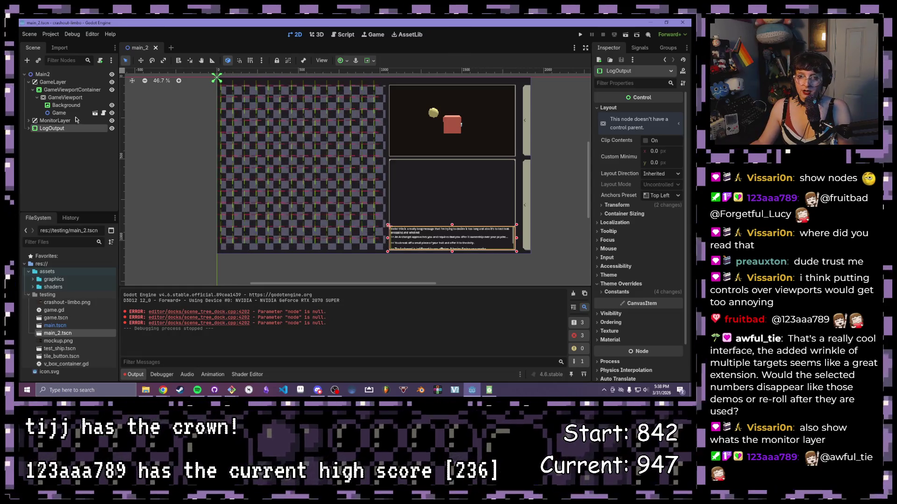
{"action": "left_click", "coordinate": [64, 120]}
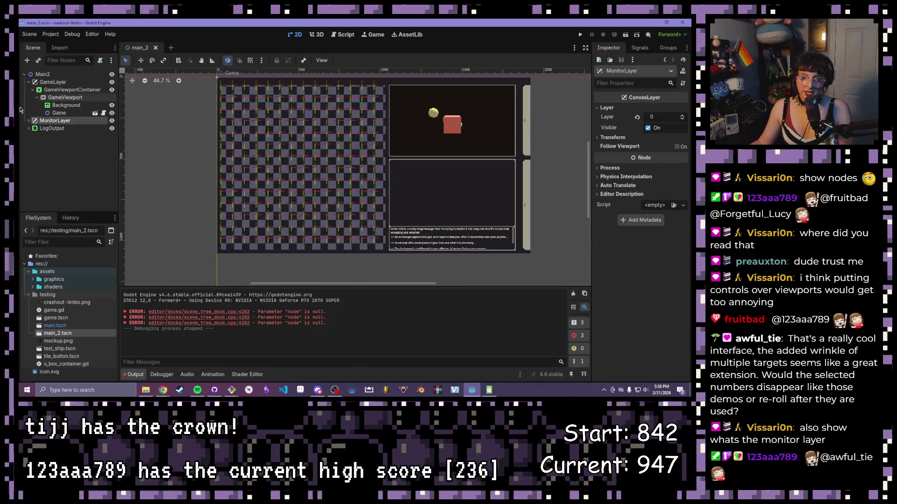
Expand MonitorLayer to show MonitorViewport and TestShip, then run the project
{"action": "left_click", "coordinate": [30, 121]}
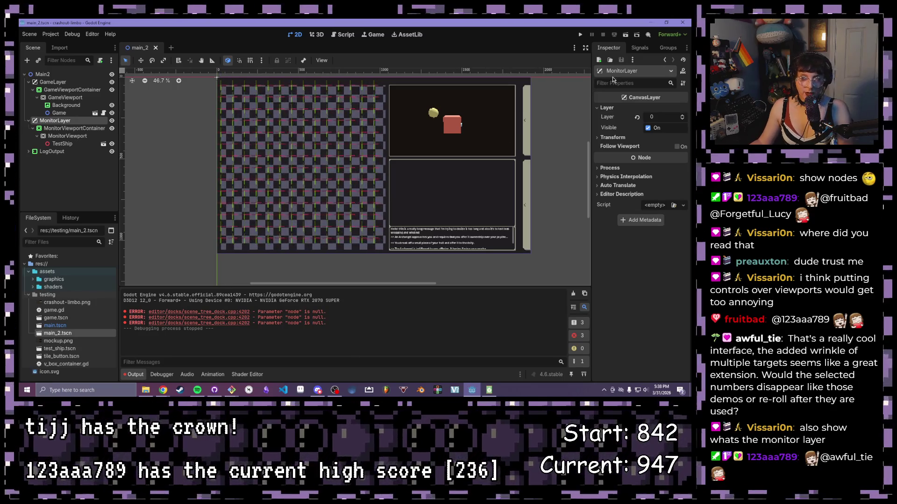
{"action": "left_click", "coordinate": [616, 33]}
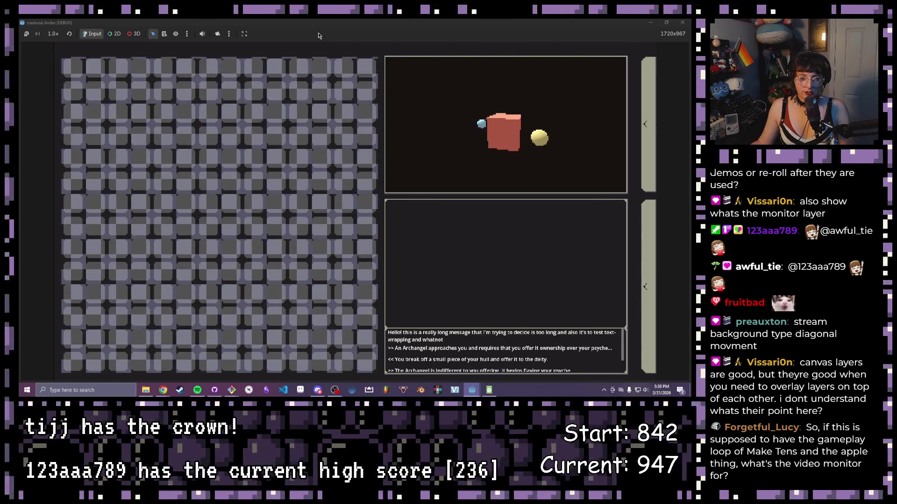
{"action": "left_click", "coordinate": [684, 21]}
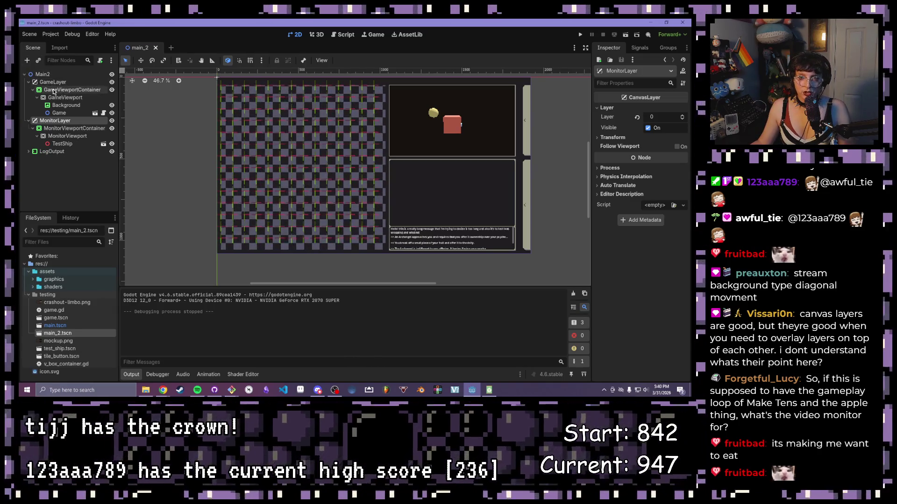
Show GameViewportContainer's settings in the Inspector
{"action": "left_click", "coordinate": [54, 91]}
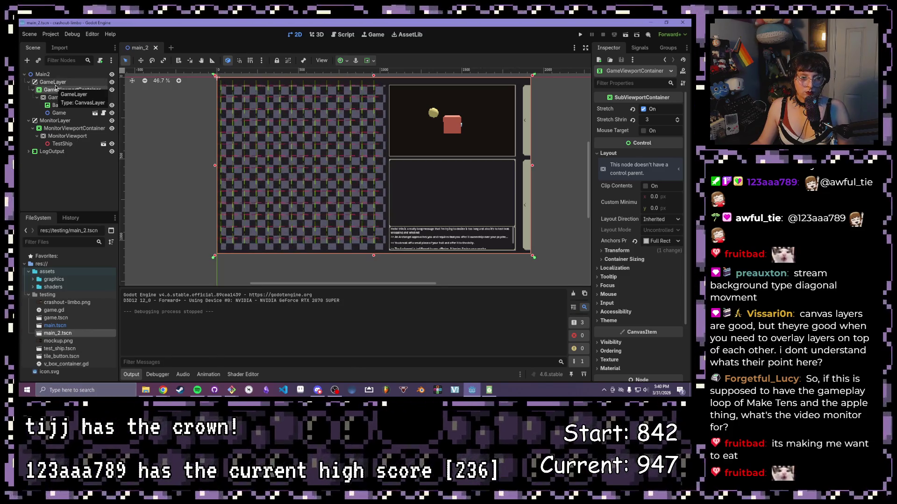
{"action": "scroll", "coordinate": [390, 148], "scroll_direction": "up", "scroll_amount": 2}
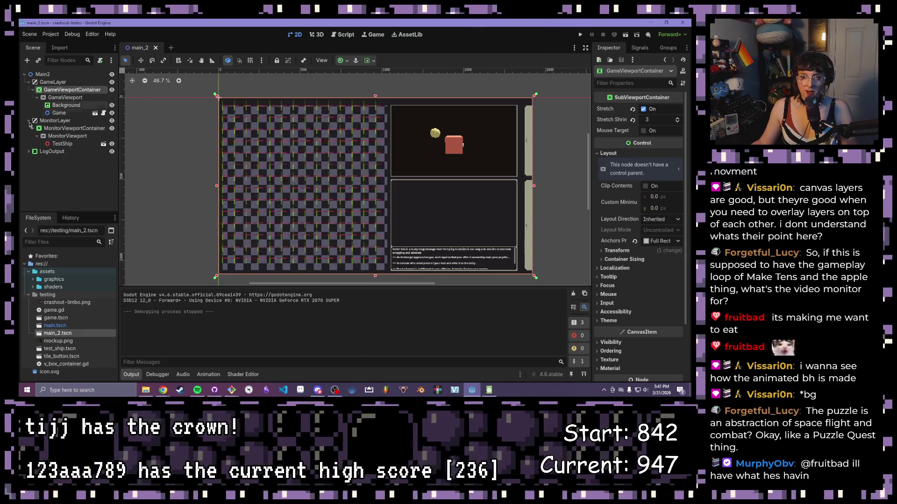
{"action": "left_click", "coordinate": [62, 107]}
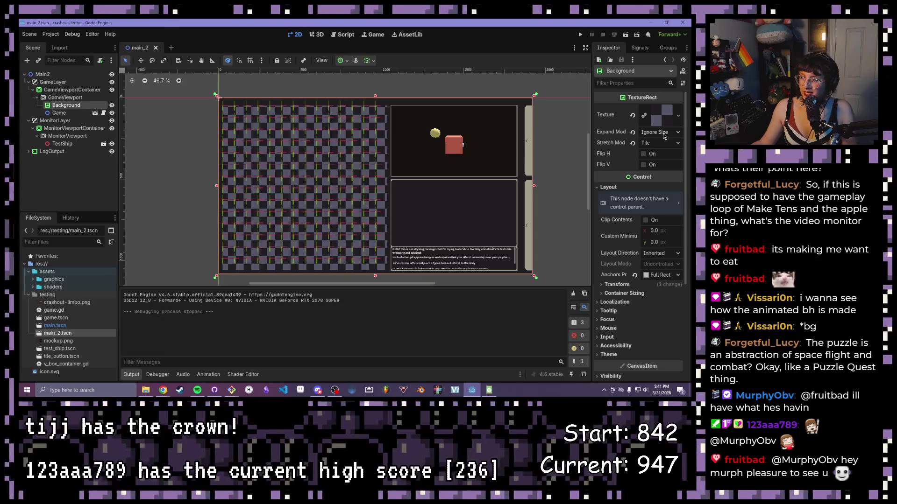
Show the Background's ShaderMaterial in the Inspector alongside the Shader Editor panel
{"action": "scroll", "coordinate": [631, 210], "scroll_direction": "down", "scroll_amount": 5}
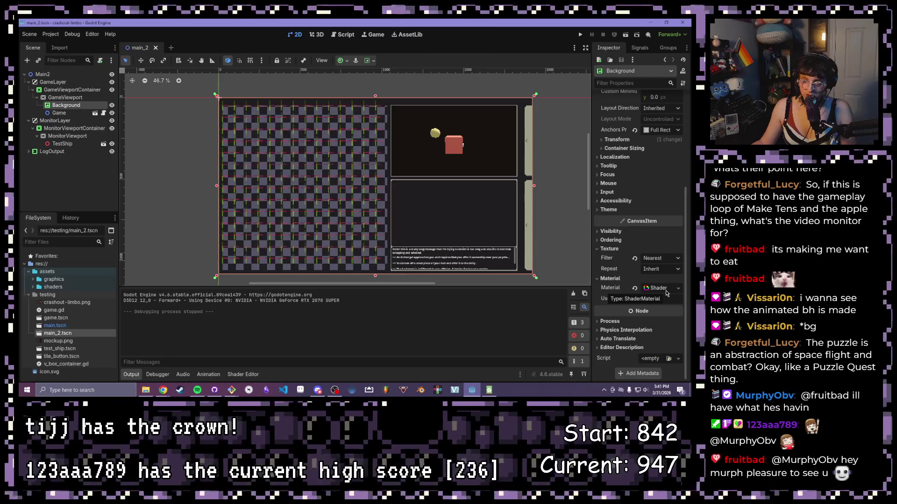
{"action": "left_click", "coordinate": [242, 374]}
{"action": "left_click", "coordinate": [658, 288]}
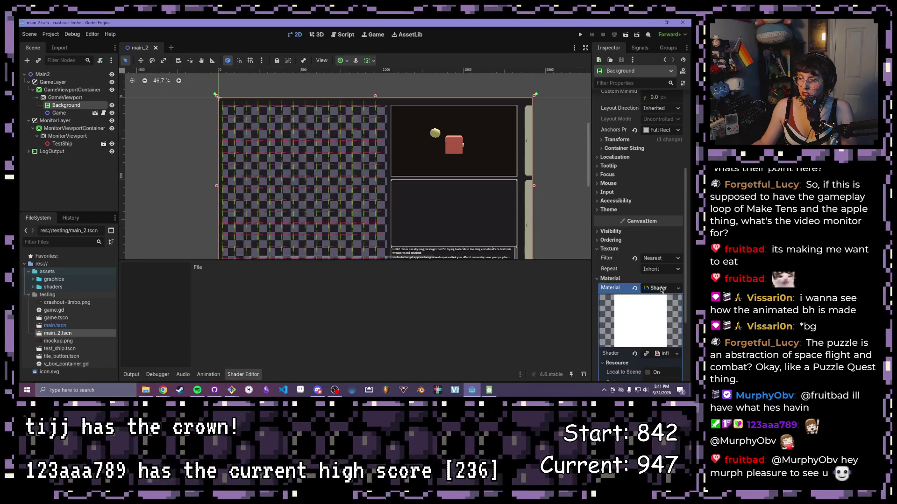
Open infinite_scroll.gdshader and append + sin(TIME) to the pos.x line
{"action": "left_click", "coordinate": [659, 288]}
{"action": "left_click", "coordinate": [663, 288]}
{"action": "left_click", "coordinate": [659, 354]}
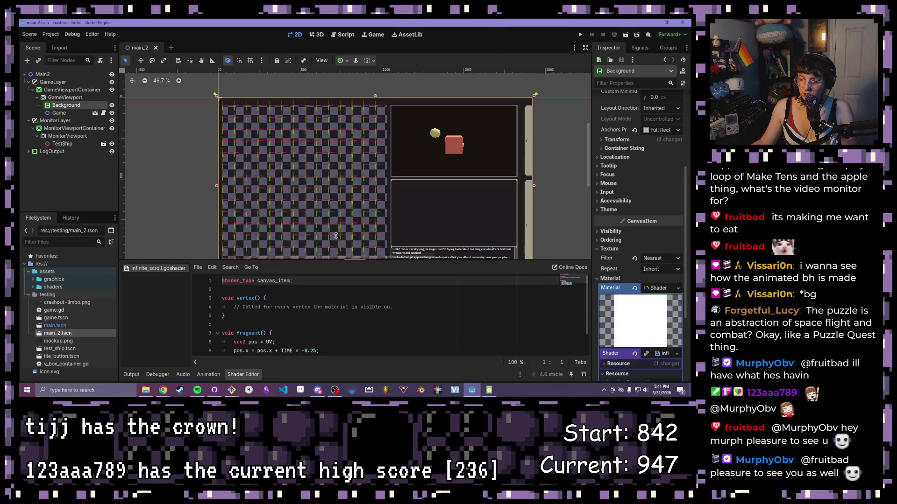
{"action": "left_click_drag", "start_coordinate": [336, 259], "coordinate": [327, 152]}
{"action": "left_click_drag", "start_coordinate": [323, 254], "coordinate": [236, 235]}
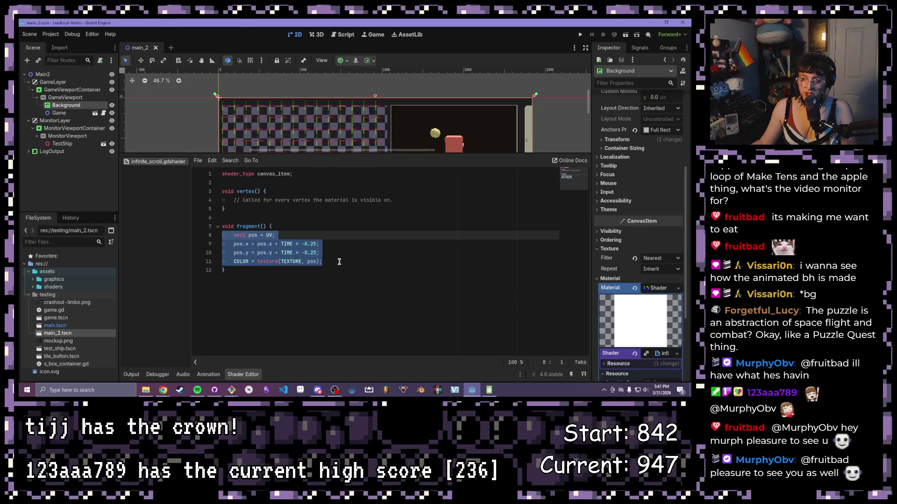
{"action": "left_click", "coordinate": [318, 244]}
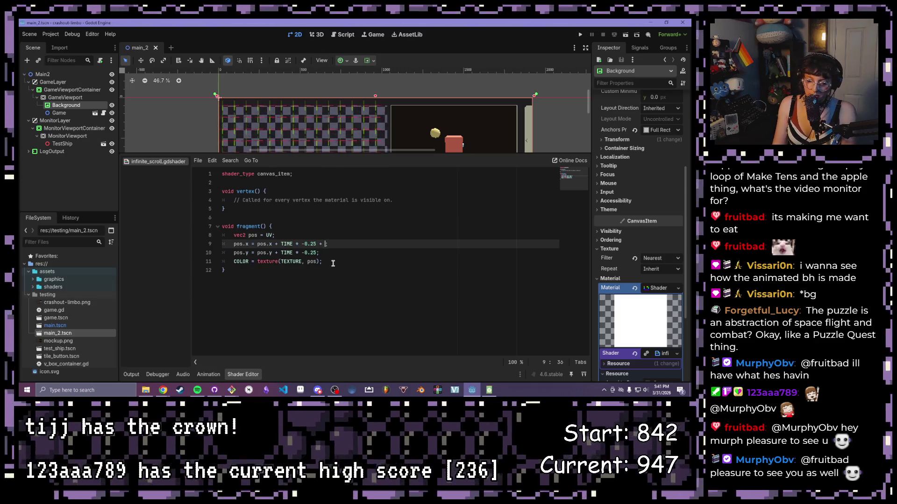
{"action": "type", "text": "sin(TIME"}
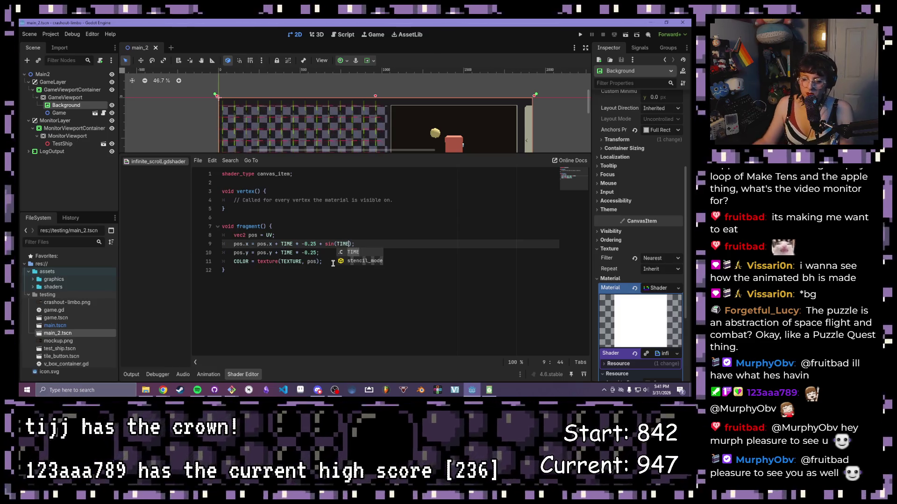
Delete the unused vertex() function from the shader and run the game with F5
{"action": "left_click_drag", "start_coordinate": [395, 156], "coordinate": [403, 316]}
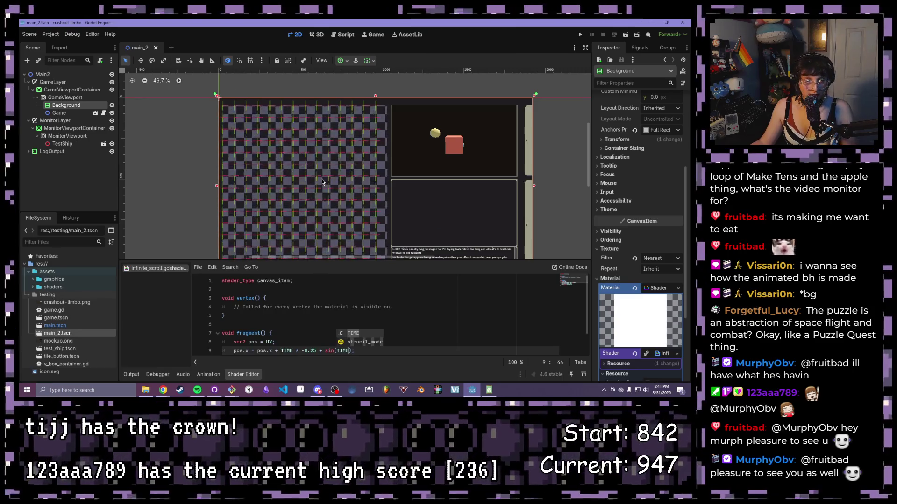
{"action": "scroll", "coordinate": [335, 327], "scroll_direction": "down", "scroll_amount": 1}
{"action": "left_click", "coordinate": [334, 341]}
{"action": "mouse_move", "coordinate": [334, 341]}
{"action": "left_mouse_down"}
{"action": "mouse_move", "coordinate": [248, 326]}
{"action": "mouse_move", "coordinate": [221, 300]}
{"action": "left_mouse_up"}
{"action": "scroll", "coordinate": [292, 293], "scroll_direction": "up", "scroll_amount": 1}
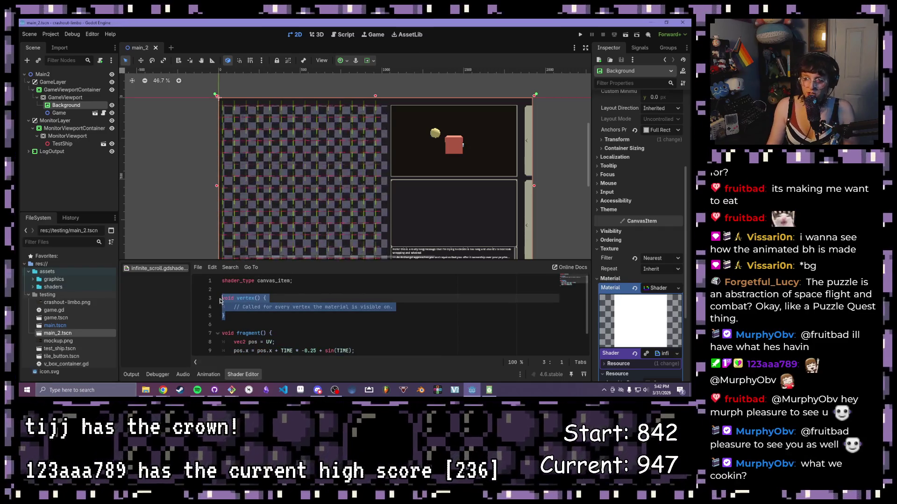
{"action": "key", "text": "BackSpace"}
{"action": "key", "text": "BackSpace"}
{"action": "key", "text": "BackSpace"}
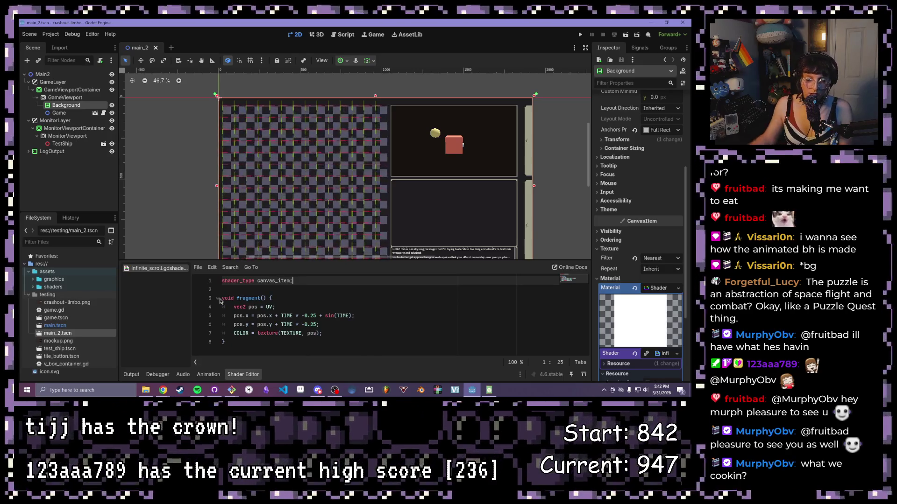
{"action": "key", "text": "F5"}
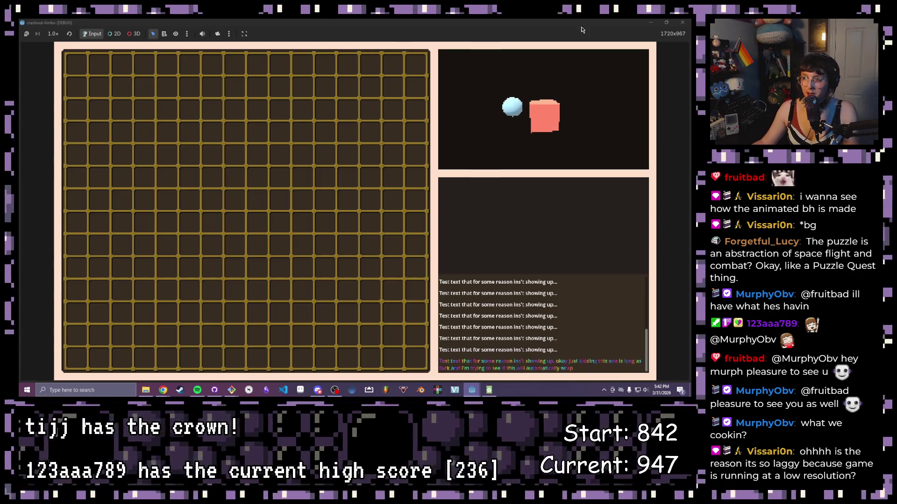
Relaunch the game to watch the wobbling background, then stop it with F8
{"action": "left_click", "coordinate": [684, 23]}
{"action": "key", "text": "F5"}
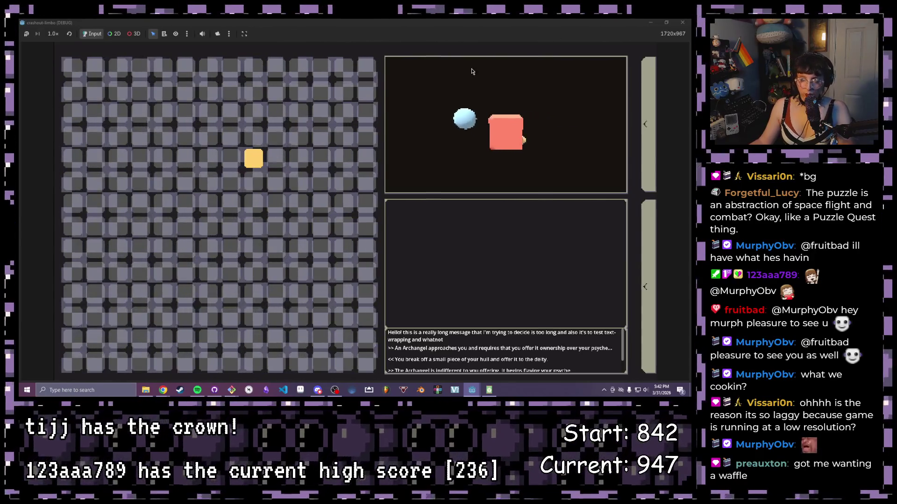
{"action": "key", "text": "F8"}
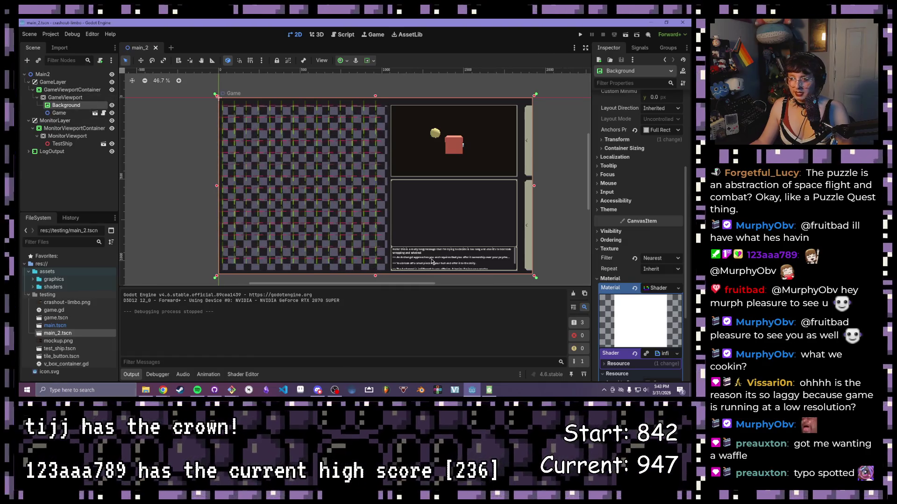
{"action": "scroll", "coordinate": [432, 262], "scroll_direction": "up", "scroll_amount": 5}
{"action": "left_click_drag", "start_coordinate": [426, 225], "coordinate": [399, 173]}
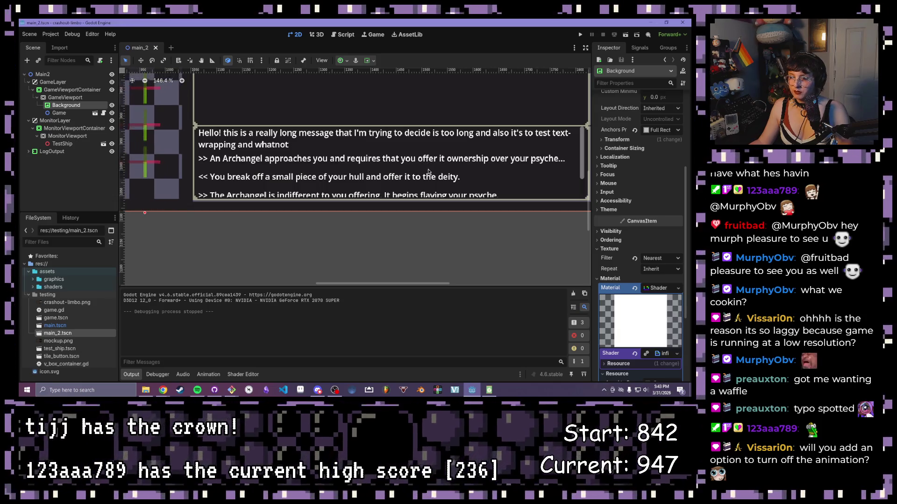
{"action": "scroll", "coordinate": [259, 180], "scroll_direction": "down", "scroll_amount": 1}
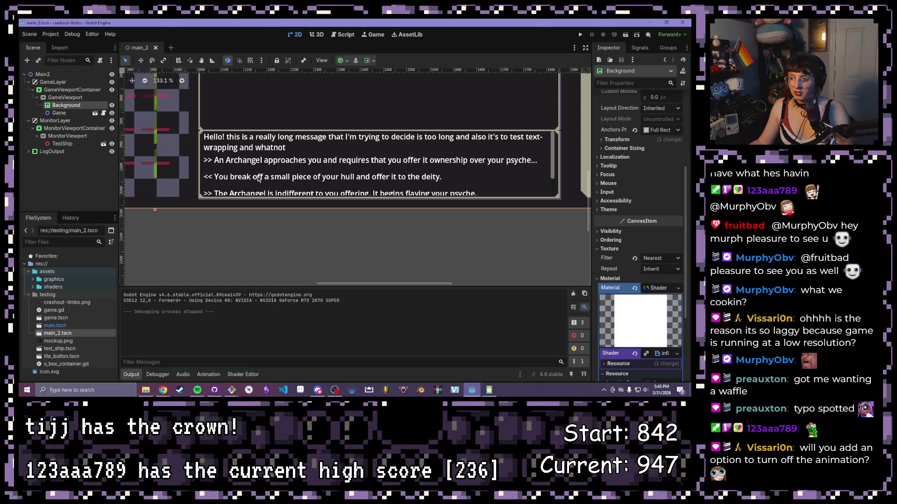
{"action": "scroll", "coordinate": [276, 188], "scroll_direction": "down", "scroll_amount": 1}
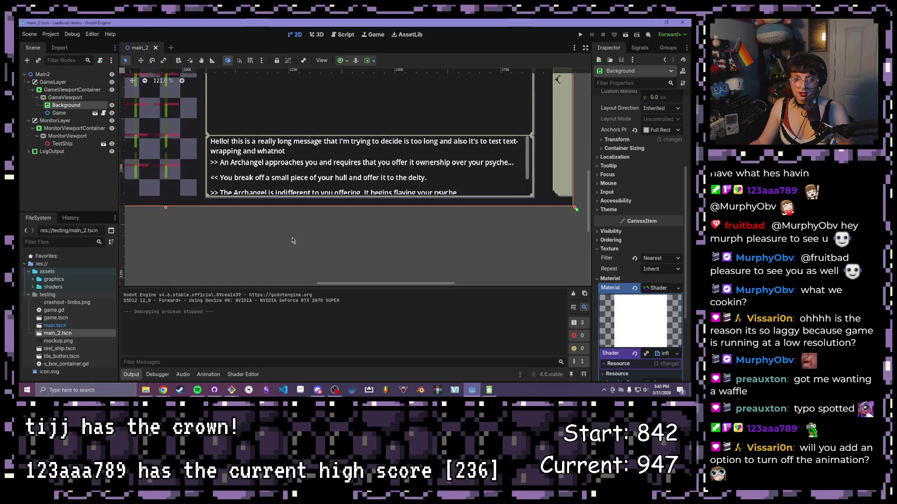
{"action": "scroll", "coordinate": [293, 237], "scroll_direction": "down", "scroll_amount": 5}
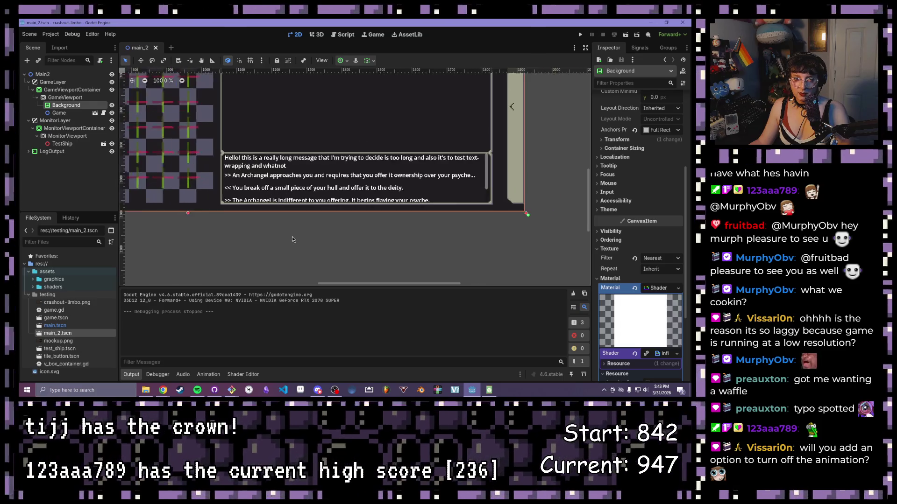
{"action": "scroll", "coordinate": [282, 235], "scroll_direction": "down", "scroll_amount": 8}
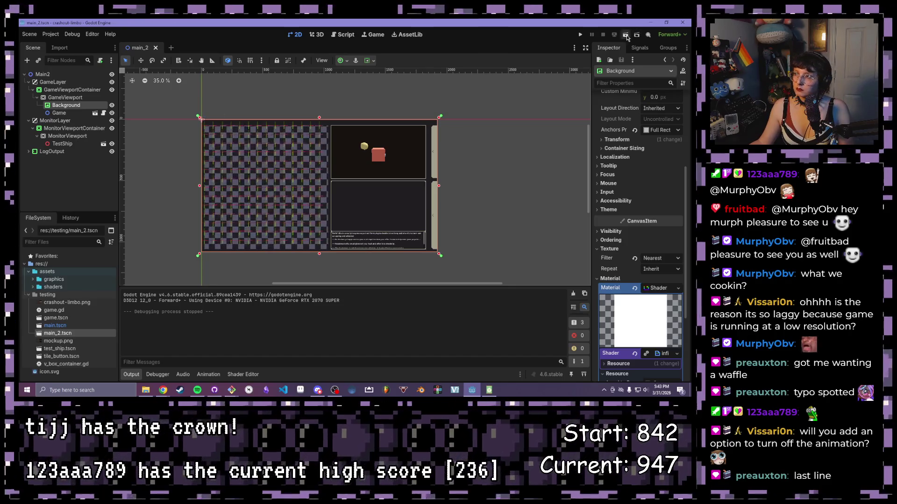
{"action": "key", "text": "F6"}
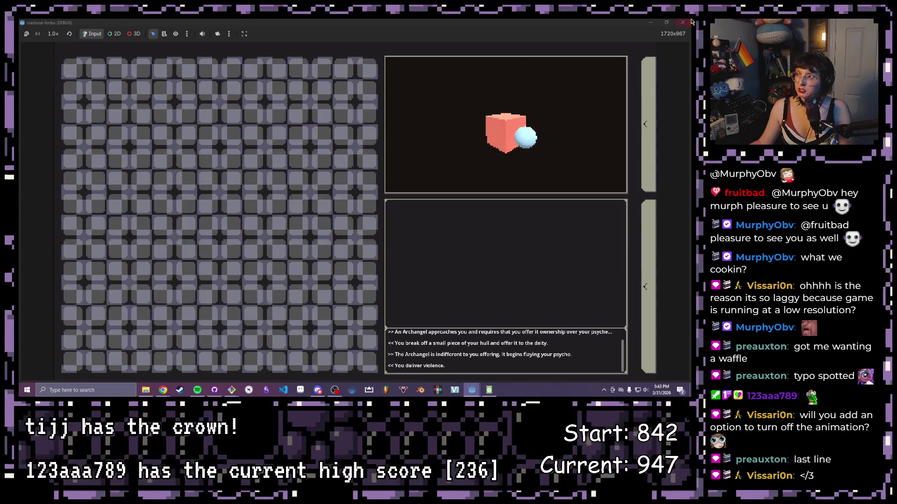
{"action": "key", "text": "F8"}
{"action": "left_click", "coordinate": [378, 240]}
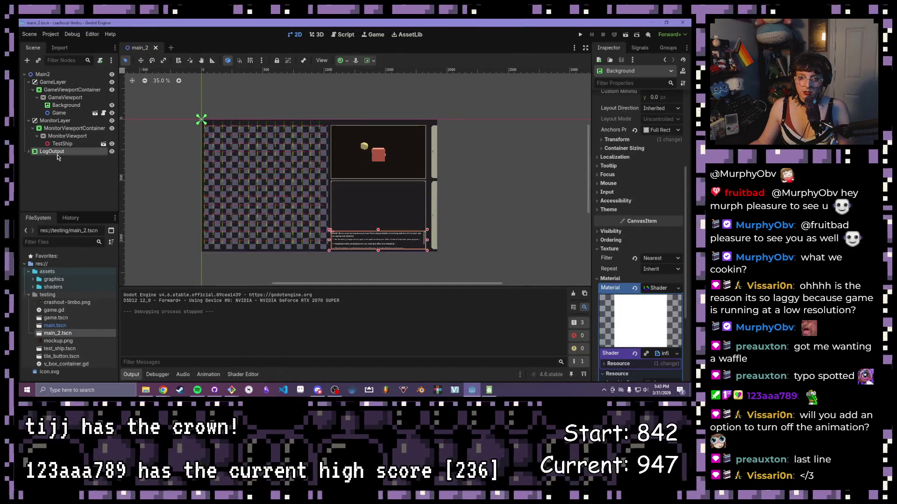
{"action": "left_click", "coordinate": [369, 239]}
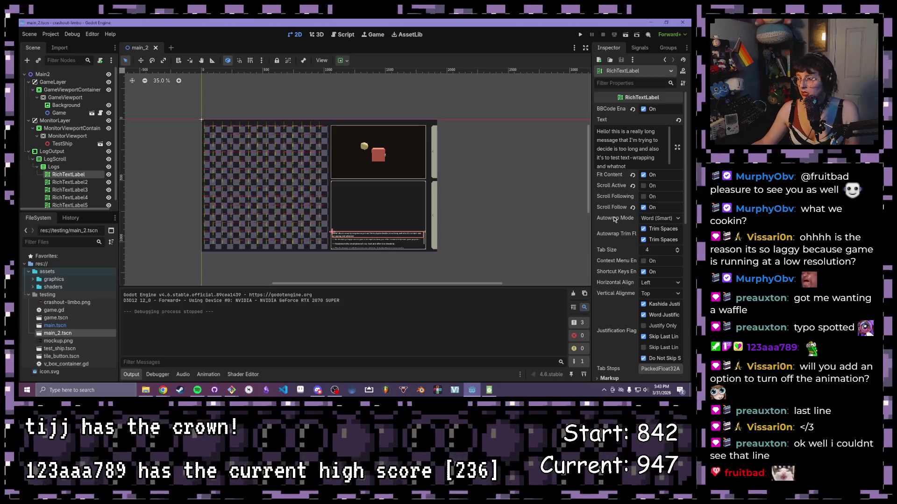
{"action": "scroll", "coordinate": [612, 223], "scroll_direction": "down", "scroll_amount": 5}
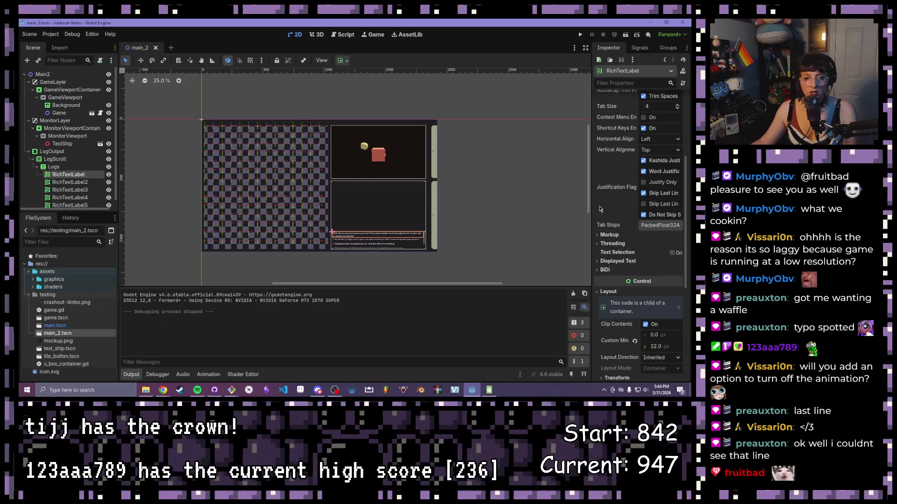
{"action": "mouse_move", "coordinate": [597, 207]}
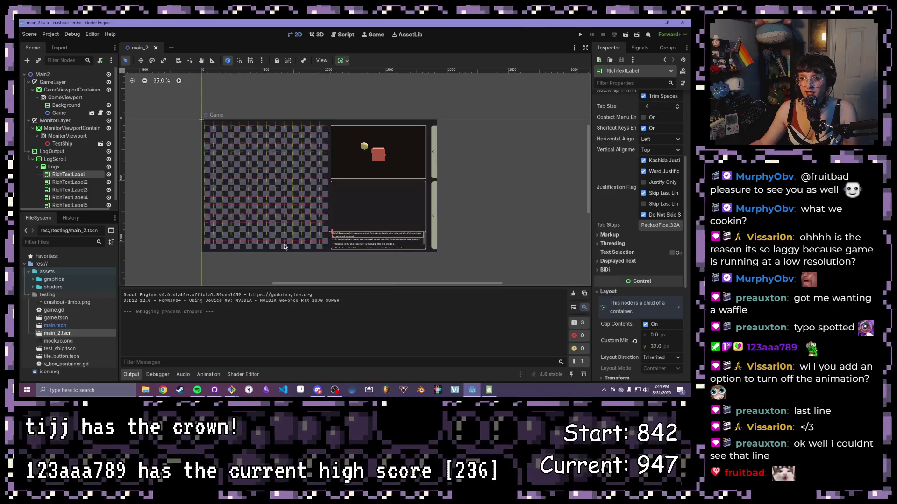
{"action": "scroll", "coordinate": [358, 246], "scroll_direction": "up", "scroll_amount": 4}
{"action": "scroll", "coordinate": [359, 245], "scroll_direction": "up", "scroll_amount": 10}
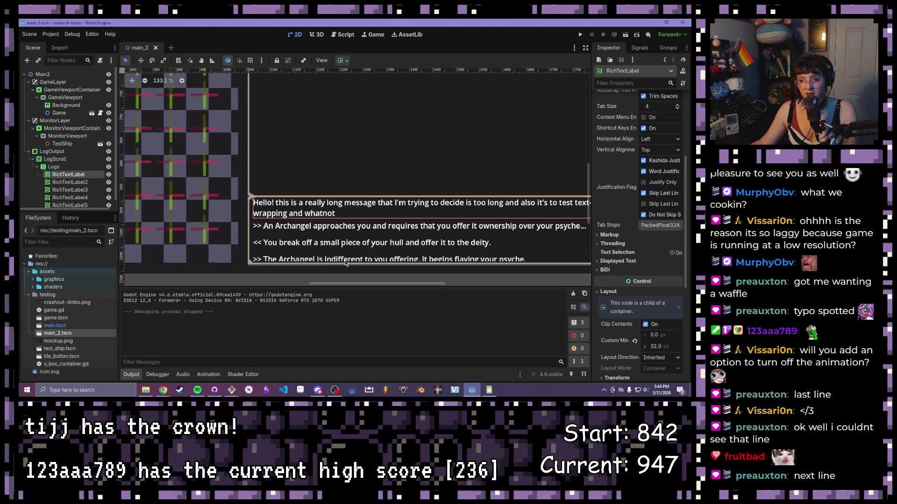
{"action": "scroll", "coordinate": [346, 263], "scroll_direction": "down", "scroll_amount": 1}
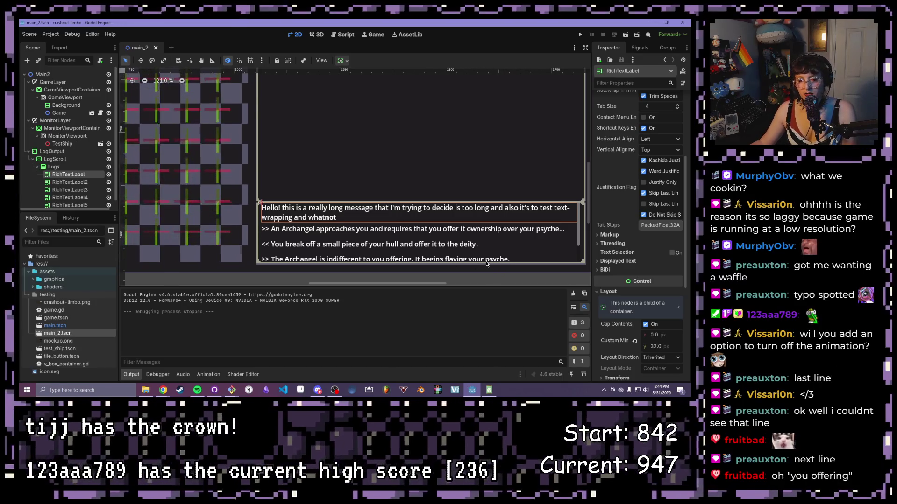
{"action": "scroll", "coordinate": [398, 249], "scroll_direction": "up", "scroll_amount": 2}
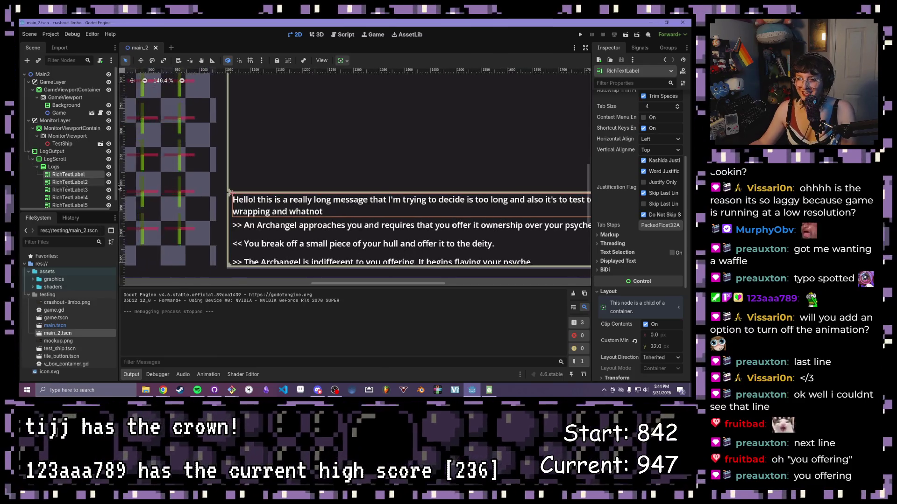
Correct RichTextLabel4 to read 'indifferent to your offering' and run the current scene
{"action": "scroll", "coordinate": [101, 188], "scroll_direction": "down", "scroll_amount": 1}
{"action": "left_click", "coordinate": [78, 184]}
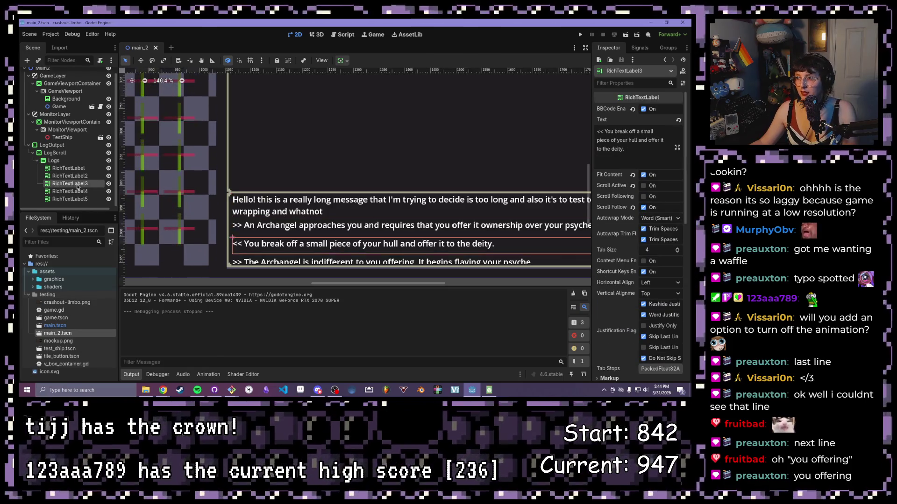
{"action": "left_click", "coordinate": [78, 177]}
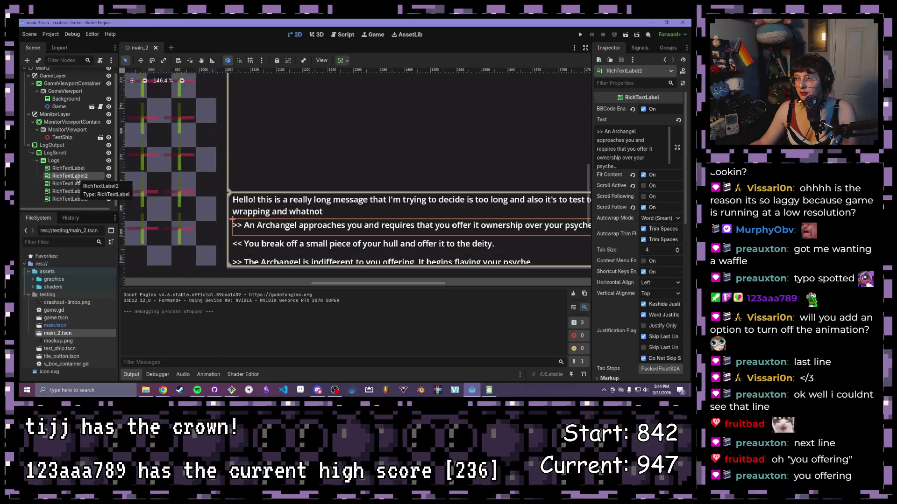
{"action": "left_click", "coordinate": [80, 185]}
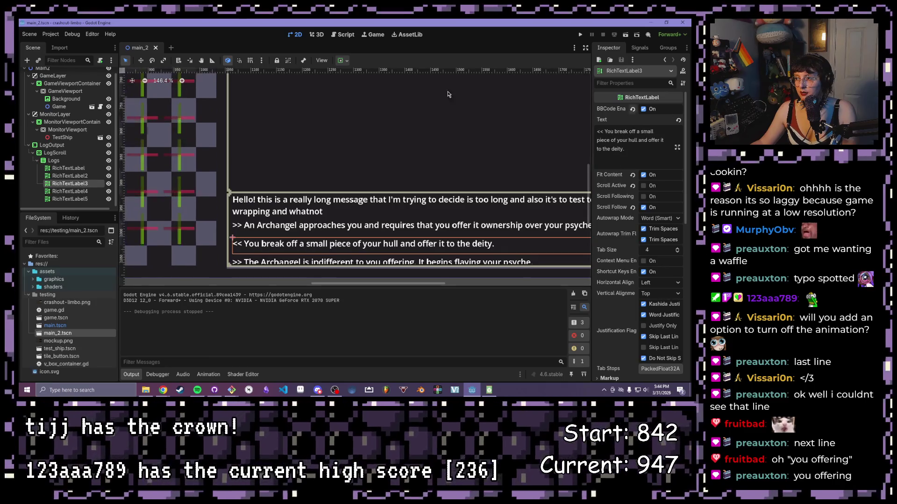
{"action": "left_click", "coordinate": [73, 193]}
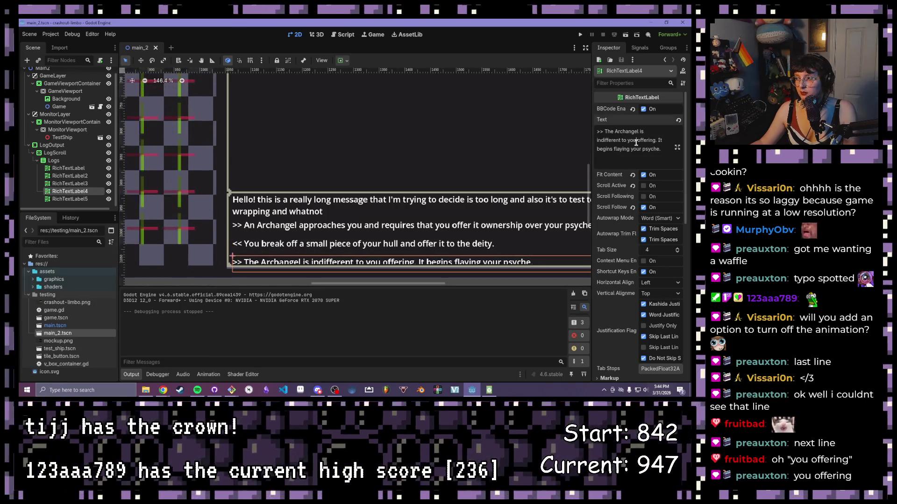
{"action": "type", "text": "r"}
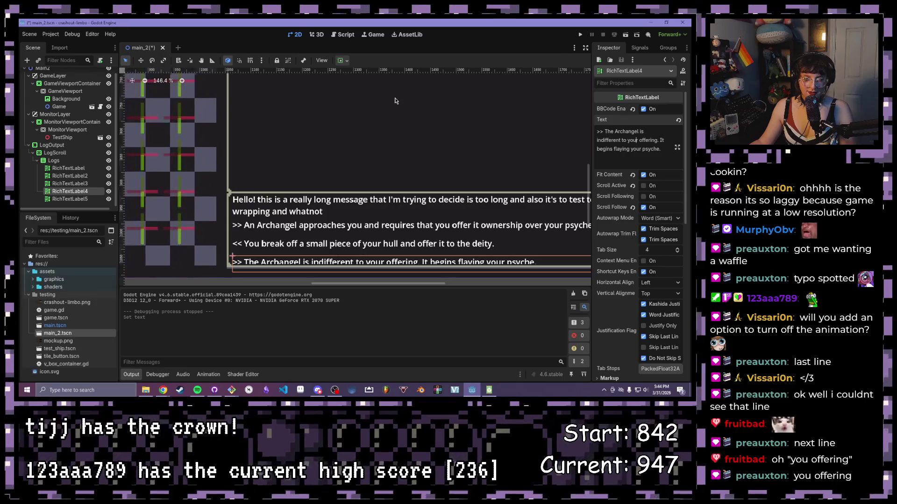
{"action": "left_click", "coordinate": [625, 36]}
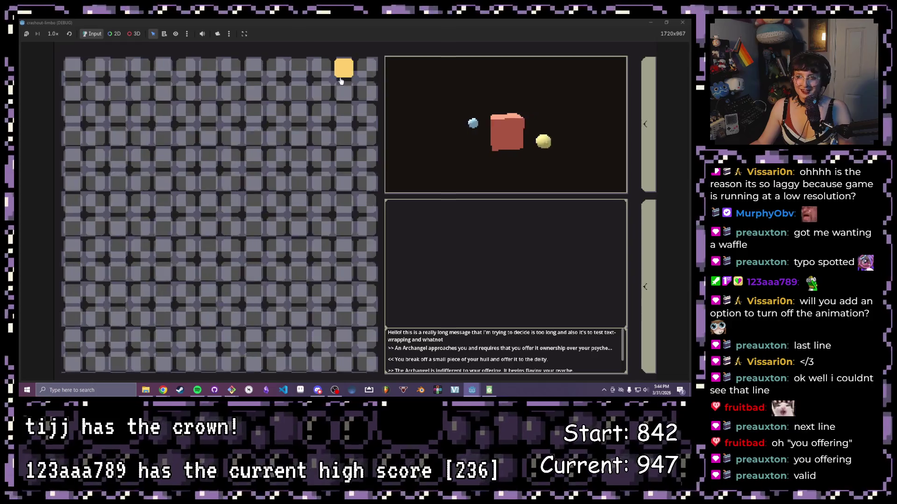
Scroll through the log in the test game window, then close the window
{"action": "scroll", "coordinate": [439, 345], "scroll_direction": "down", "scroll_amount": 2}
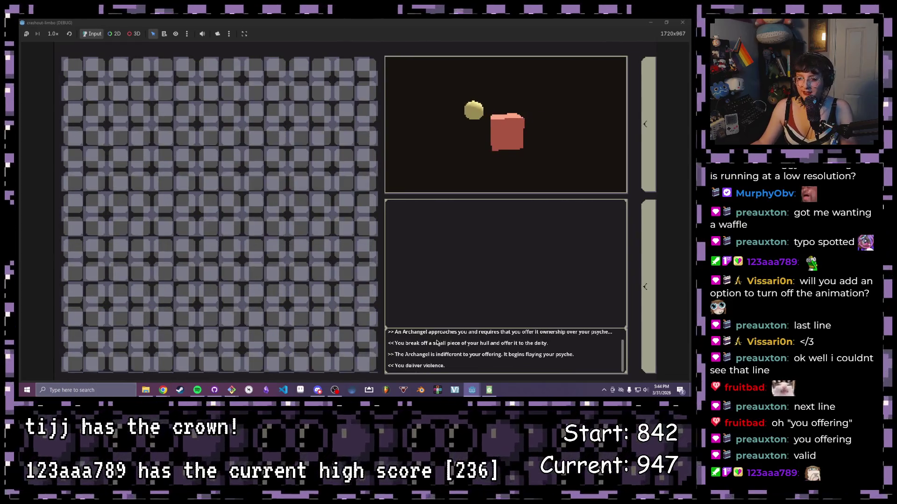
{"action": "scroll", "coordinate": [438, 344], "scroll_direction": "up", "scroll_amount": 2}
{"action": "scroll", "coordinate": [438, 343], "scroll_direction": "down", "scroll_amount": 2}
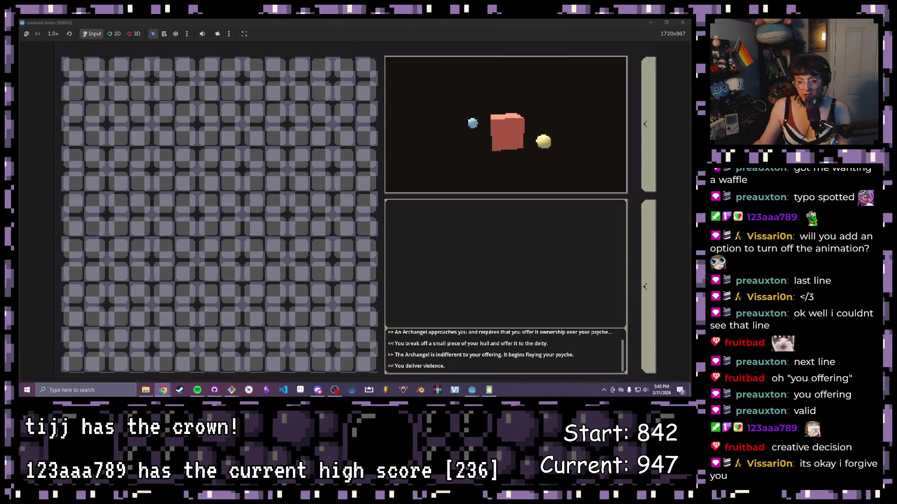
{"action": "left_click", "coordinate": [682, 23]}
{"action": "scroll", "coordinate": [401, 219], "scroll_direction": "down", "scroll_amount": 1}
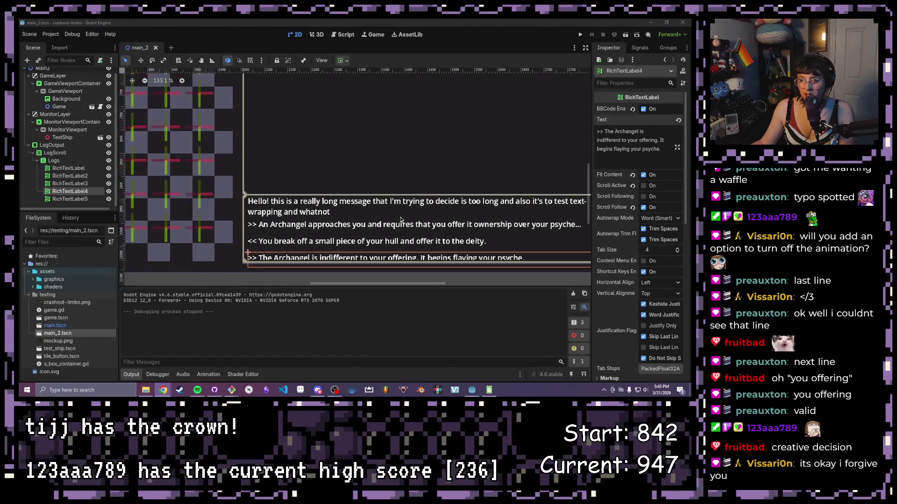
Set the project's window Stretch Mode to canvas_items in Project Settings and rerun the current scene
{"action": "left_click", "coordinate": [50, 34]}
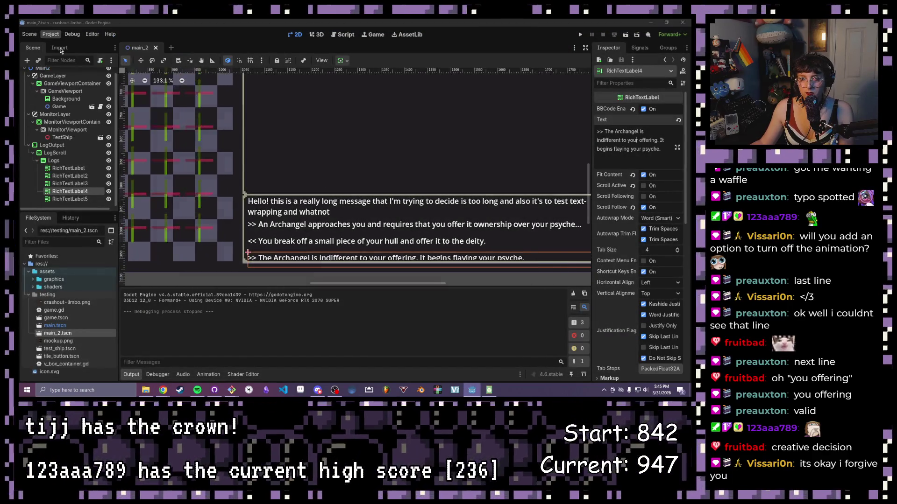
{"action": "left_click", "coordinate": [68, 47]}
{"action": "left_click", "coordinate": [171, 187]}
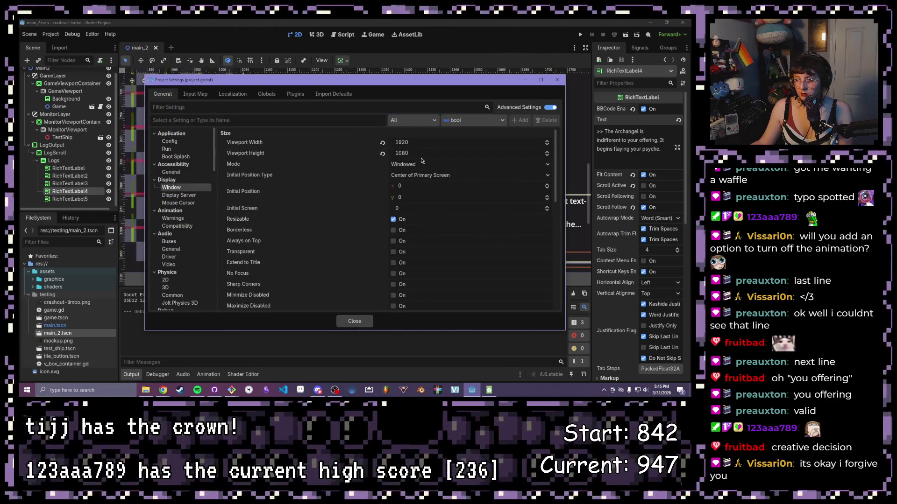
{"action": "scroll", "coordinate": [421, 164], "scroll_direction": "down", "scroll_amount": 3}
{"action": "left_click", "coordinate": [422, 221]}
{"action": "left_click", "coordinate": [412, 243]}
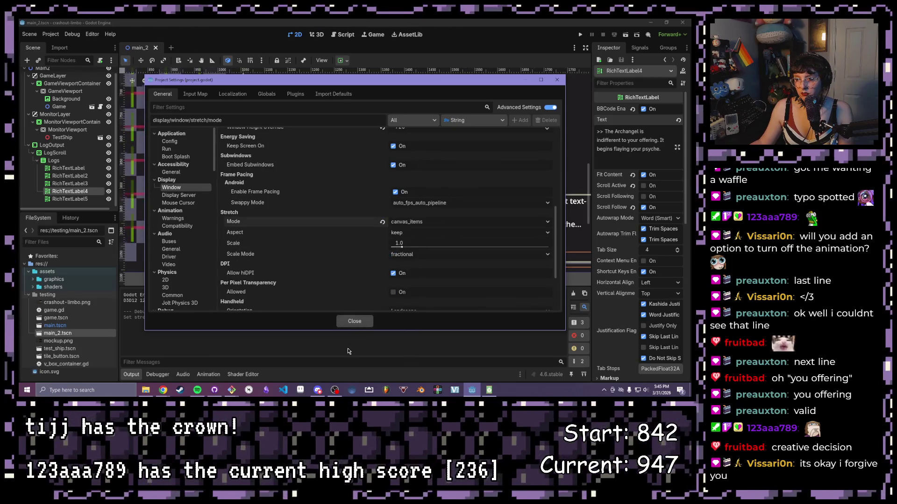
{"action": "left_click", "coordinate": [355, 322]}
{"action": "left_click", "coordinate": [625, 34]}
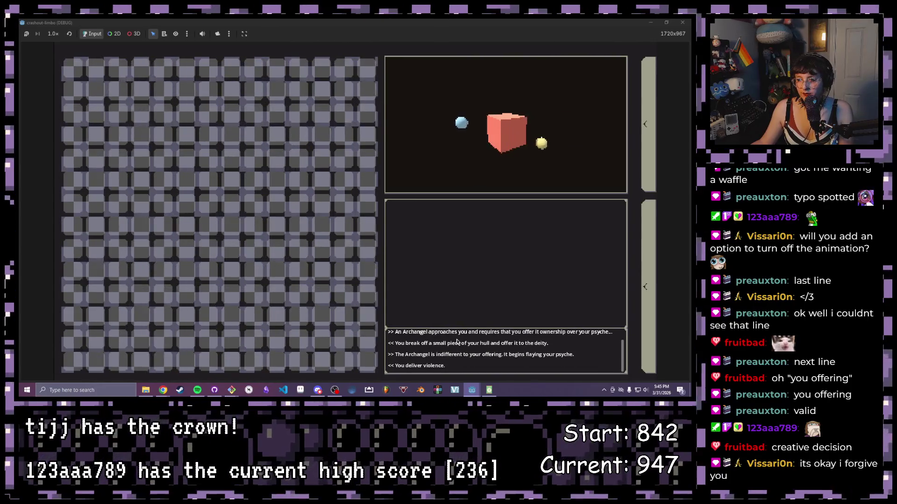
Scroll through the running game's log, then close the test game window
{"action": "scroll", "coordinate": [456, 343], "scroll_direction": "up", "scroll_amount": 2}
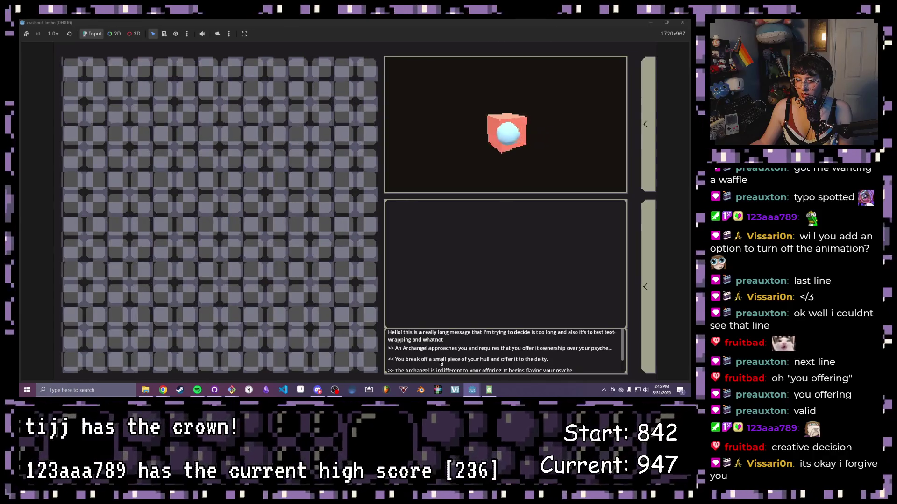
{"action": "scroll", "coordinate": [440, 363], "scroll_direction": "down", "scroll_amount": 3}
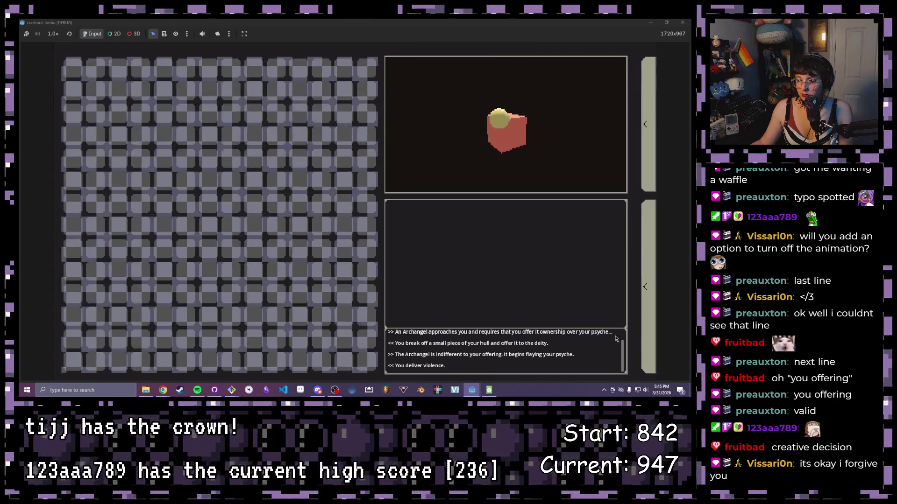
{"action": "scroll", "coordinate": [547, 344], "scroll_direction": "up", "scroll_amount": 2}
{"action": "scroll", "coordinate": [458, 344], "scroll_direction": "down", "scroll_amount": 2}
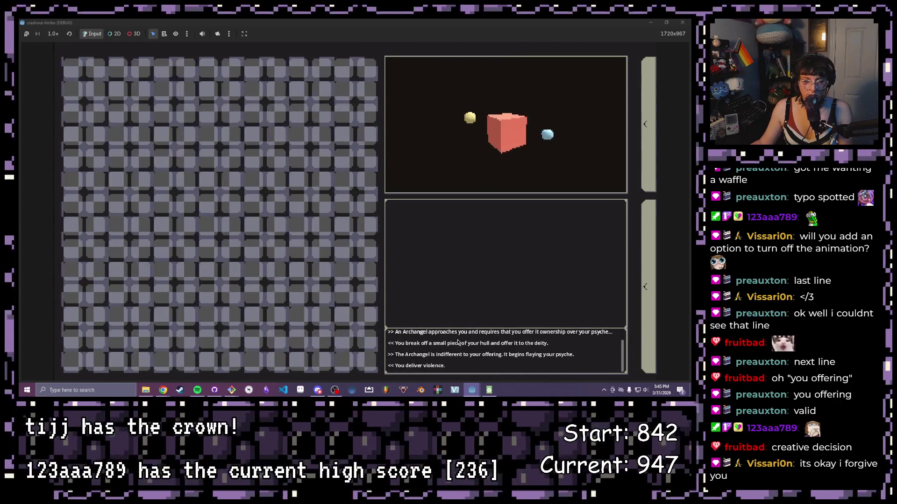
{"action": "scroll", "coordinate": [460, 341], "scroll_direction": "up", "scroll_amount": 2}
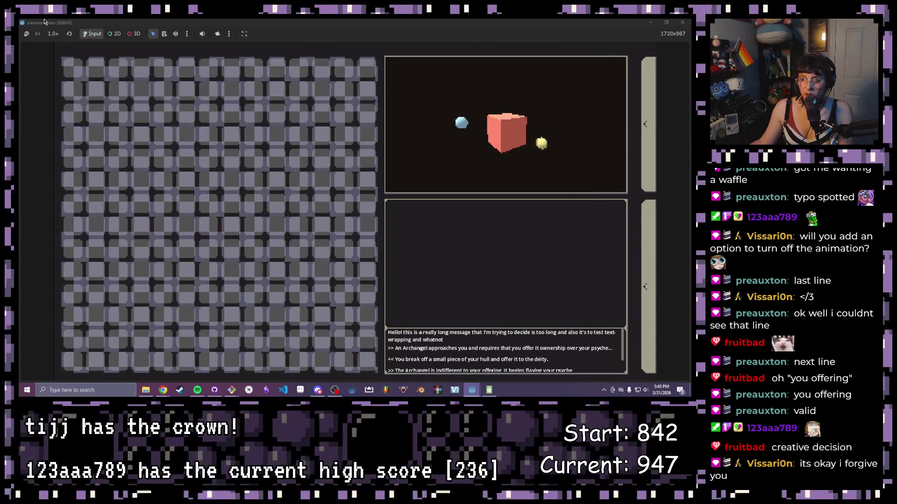
{"action": "left_click", "coordinate": [683, 23]}
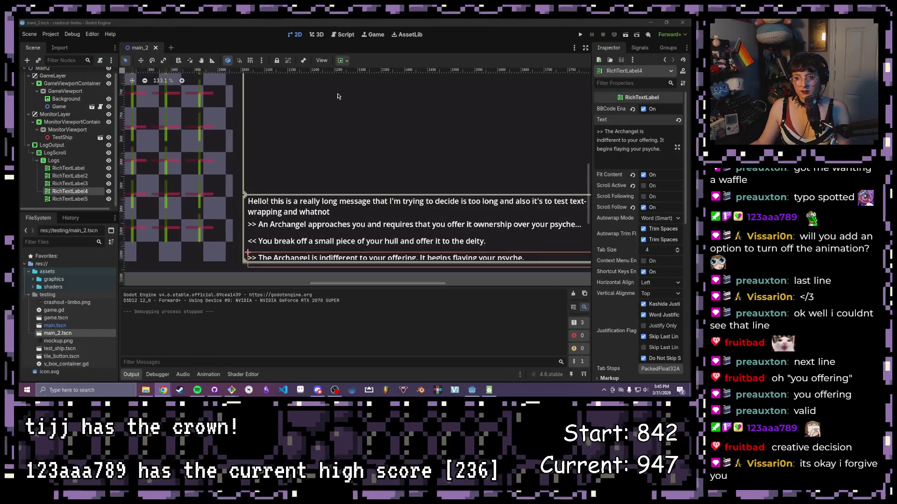
Back in the editor, collapse and re-expand the testing and graphics folders in the FileSystem dock
{"action": "left_click", "coordinate": [342, 21]}
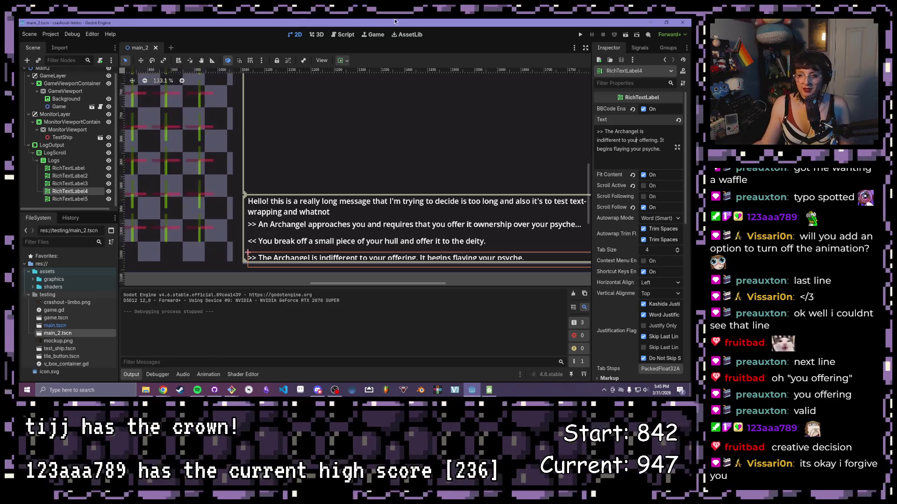
{"action": "scroll", "coordinate": [290, 140], "scroll_direction": "down", "scroll_amount": 5}
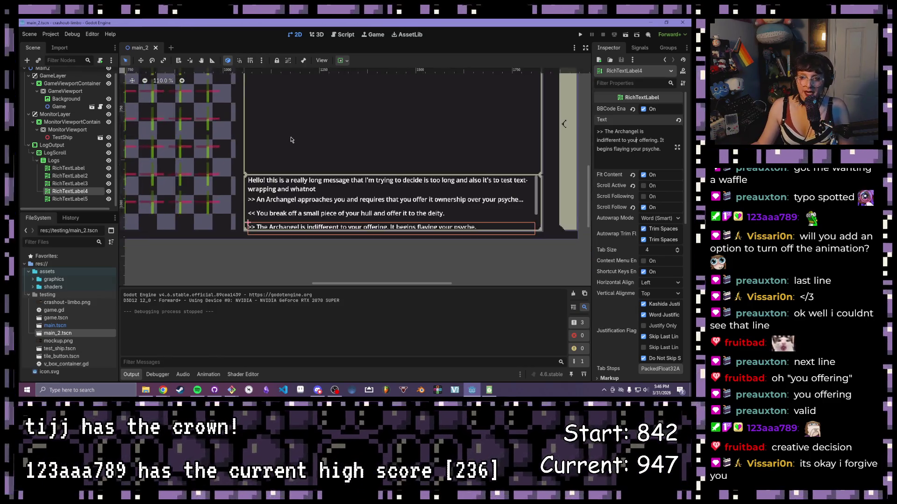
{"action": "scroll", "coordinate": [289, 157], "scroll_direction": "down", "scroll_amount": 3}
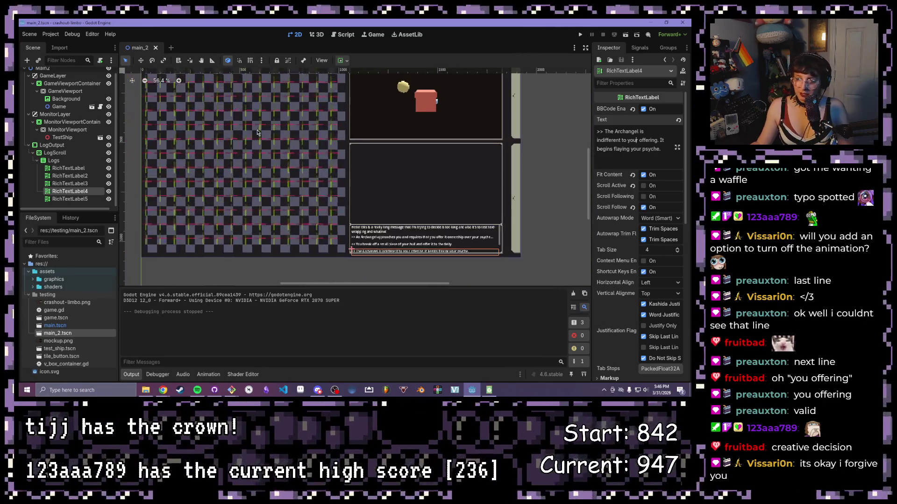
{"action": "scroll", "coordinate": [266, 158], "scroll_direction": "down", "scroll_amount": 1}
{"action": "scroll", "coordinate": [280, 168], "scroll_direction": "down", "scroll_amount": 2}
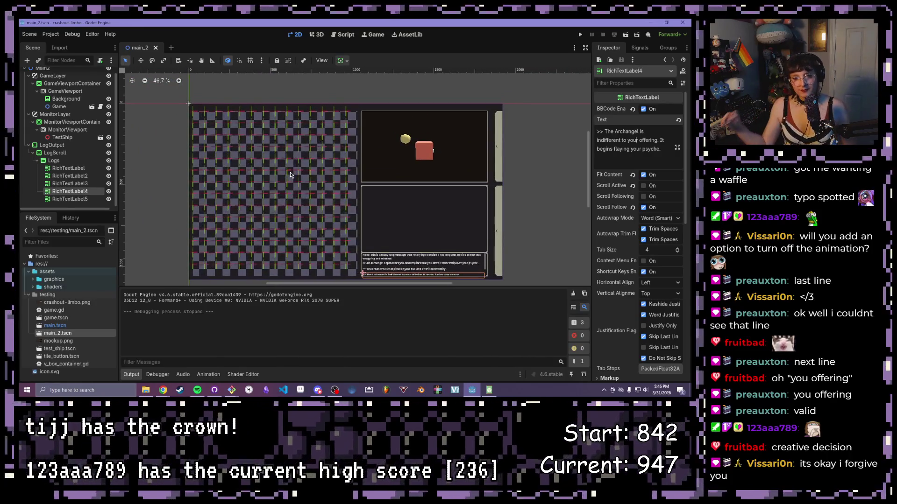
{"action": "left_click", "coordinate": [29, 295]}
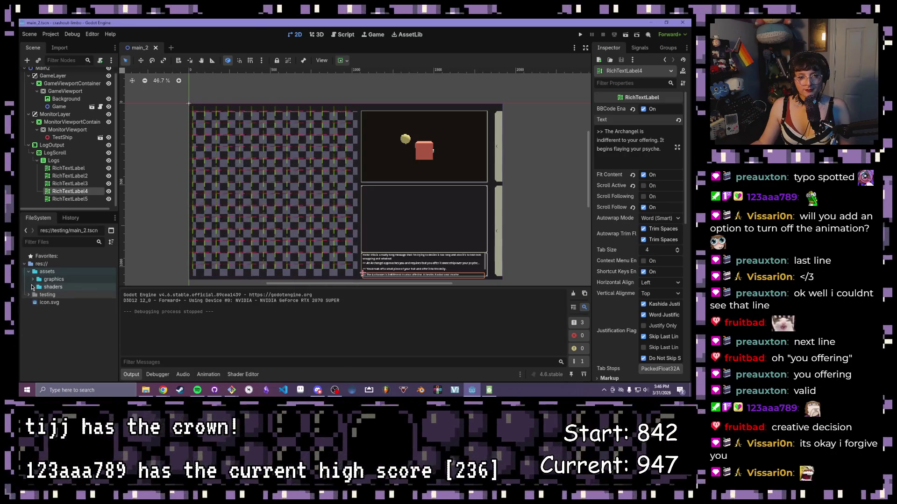
{"action": "left_click", "coordinate": [32, 279]}
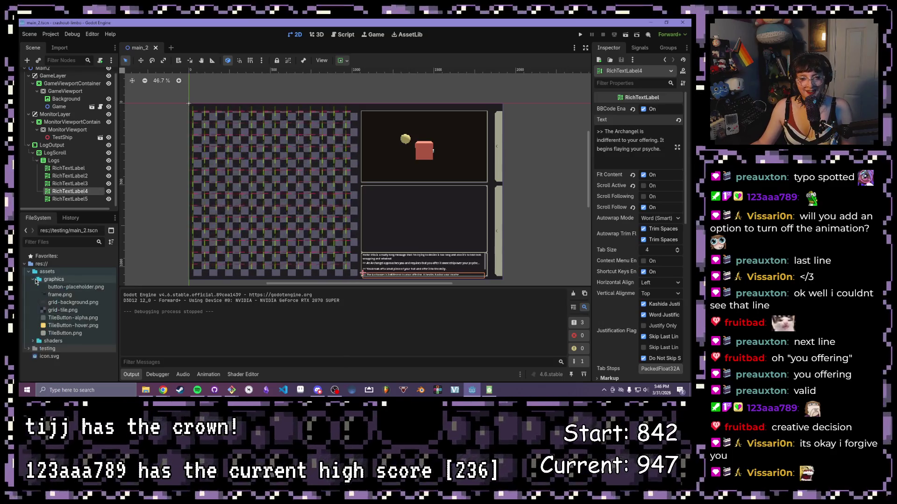
{"action": "left_click", "coordinate": [33, 280]}
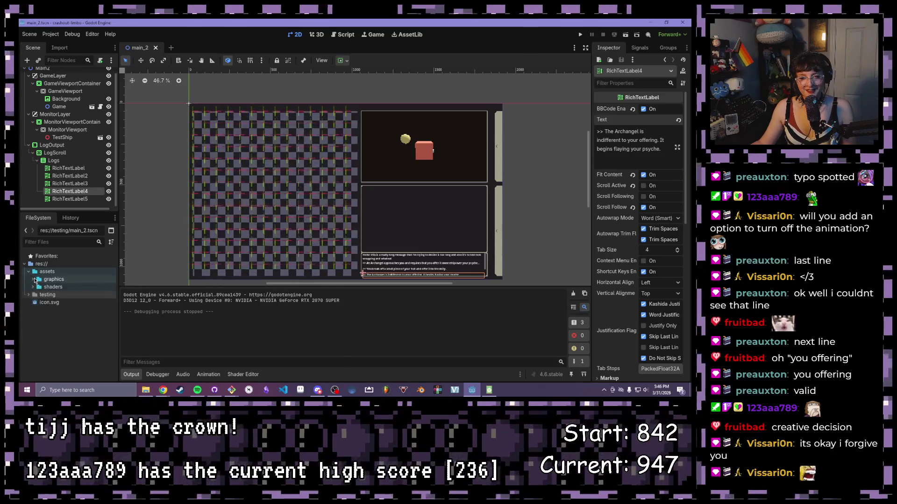
{"action": "left_click", "coordinate": [29, 295]}
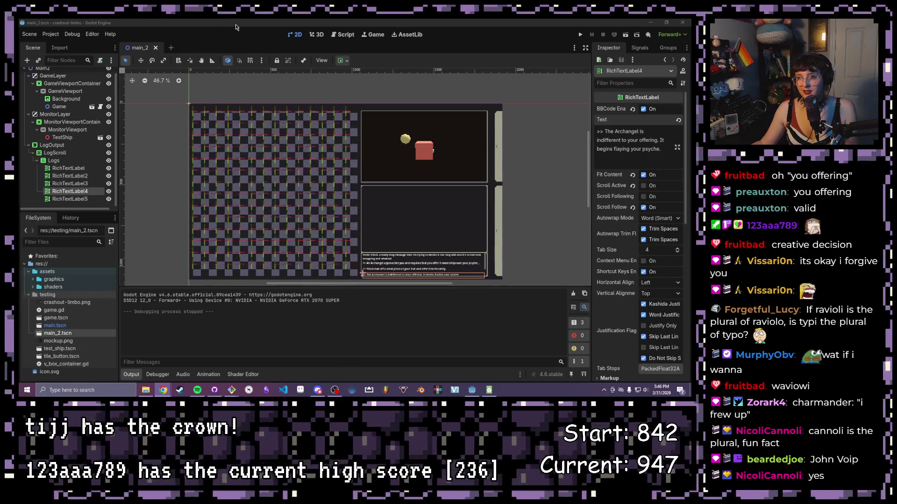
Collapse the Logs node in the Scene dock and select the Background node
{"action": "scroll", "coordinate": [94, 159], "scroll_direction": "up", "scroll_amount": 1}
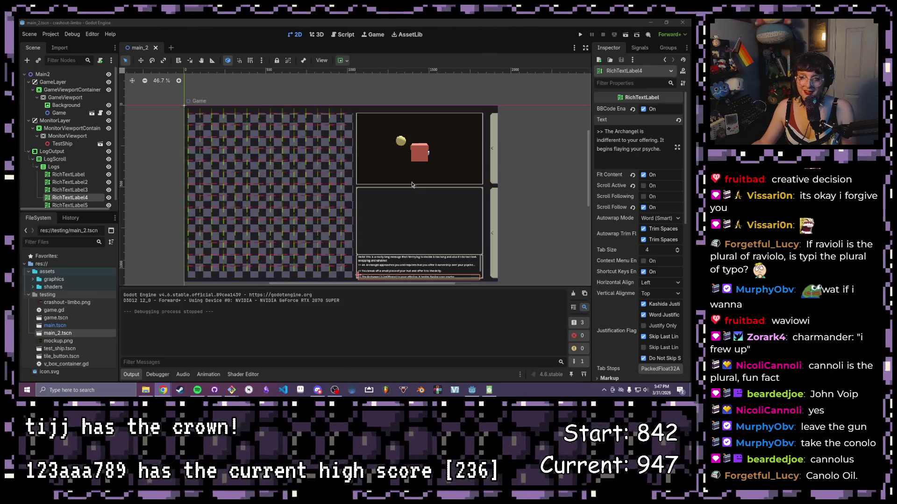
{"action": "scroll", "coordinate": [355, 186], "scroll_direction": "down", "scroll_amount": 2}
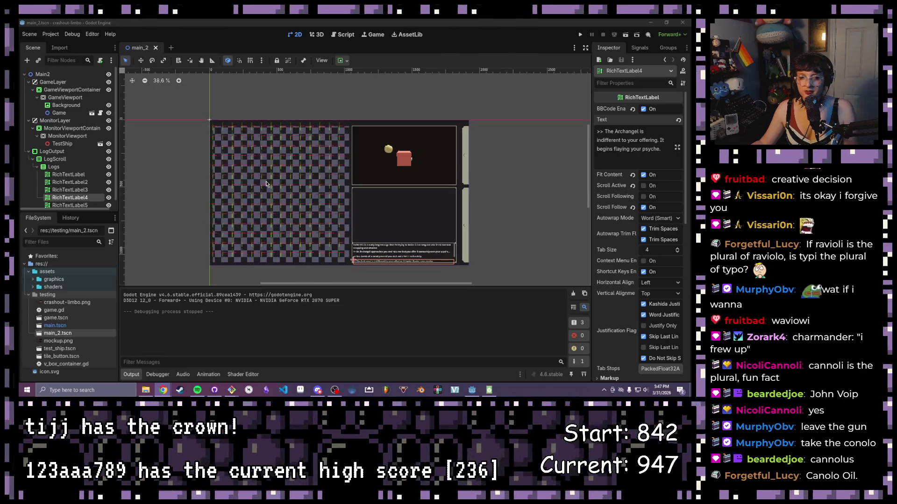
{"action": "scroll", "coordinate": [271, 180], "scroll_direction": "up", "scroll_amount": 1}
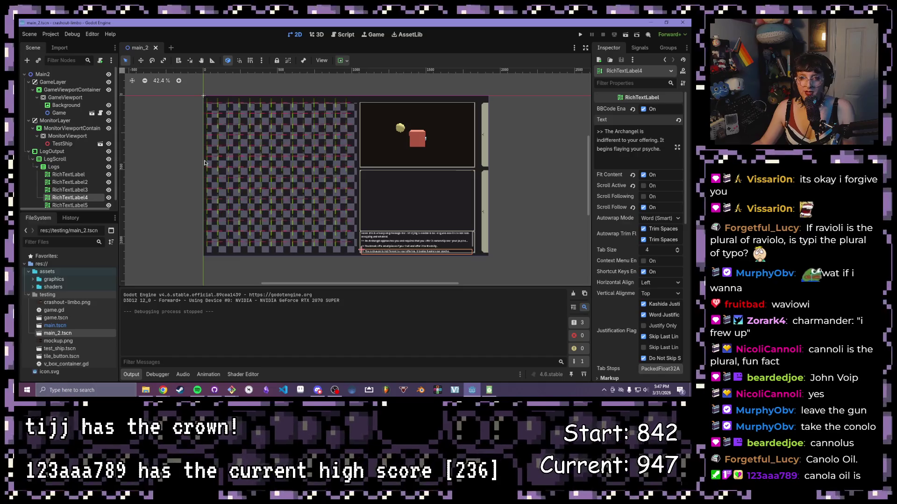
{"action": "left_click", "coordinate": [37, 166]}
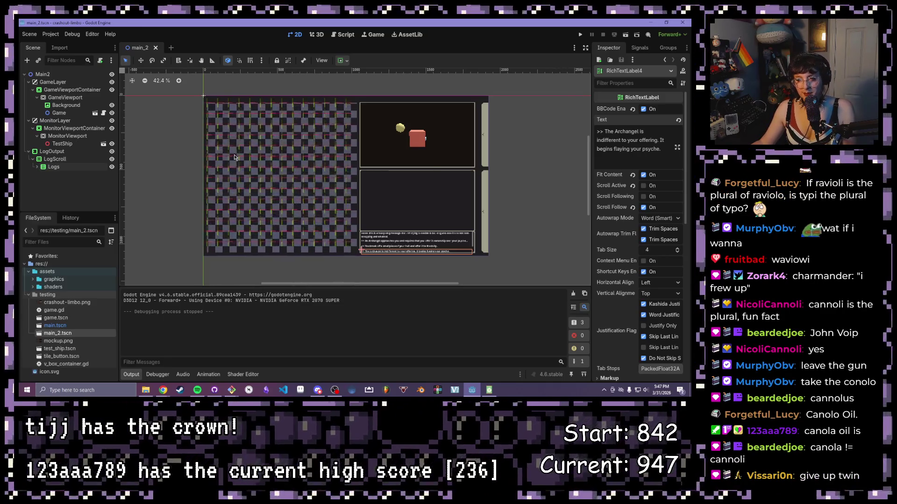
{"action": "scroll", "coordinate": [234, 157], "scroll_direction": "down", "scroll_amount": 1}
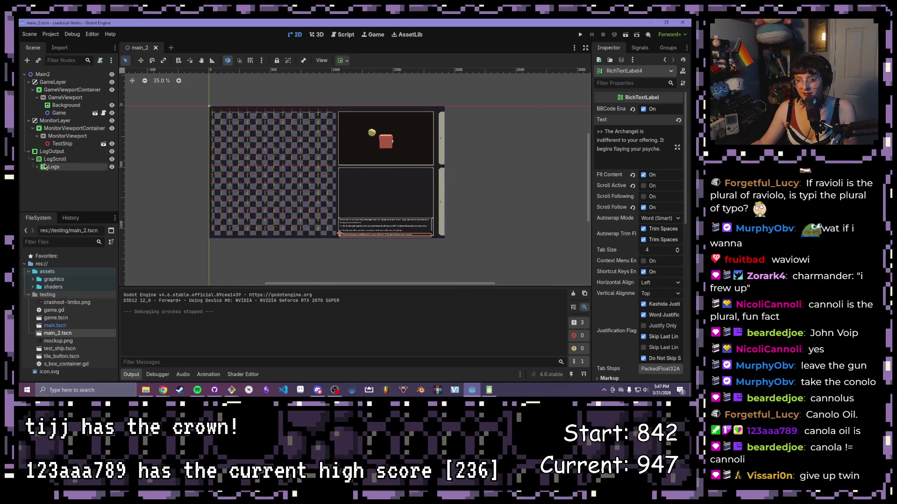
{"action": "left_click", "coordinate": [59, 105]}
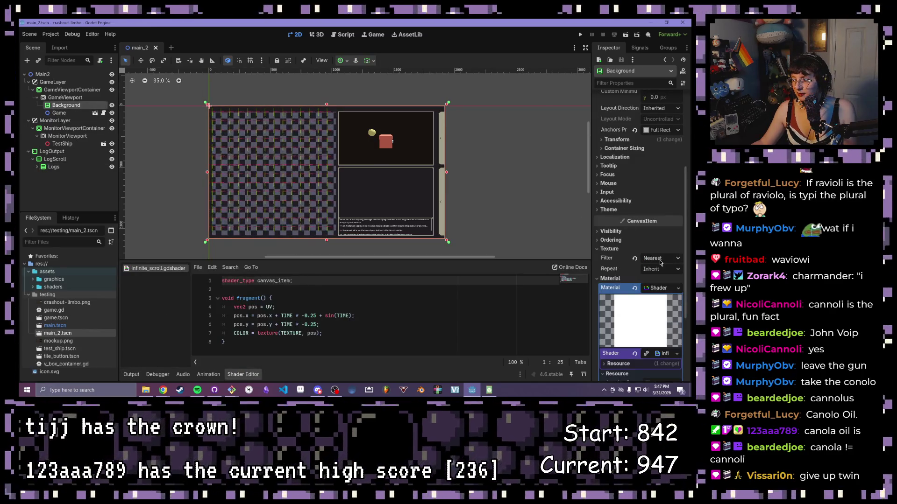
Review the Background node's Inspector and Process settings, deselect it, and open the Editor menu
{"action": "scroll", "coordinate": [630, 257], "scroll_direction": "down", "scroll_amount": 3}
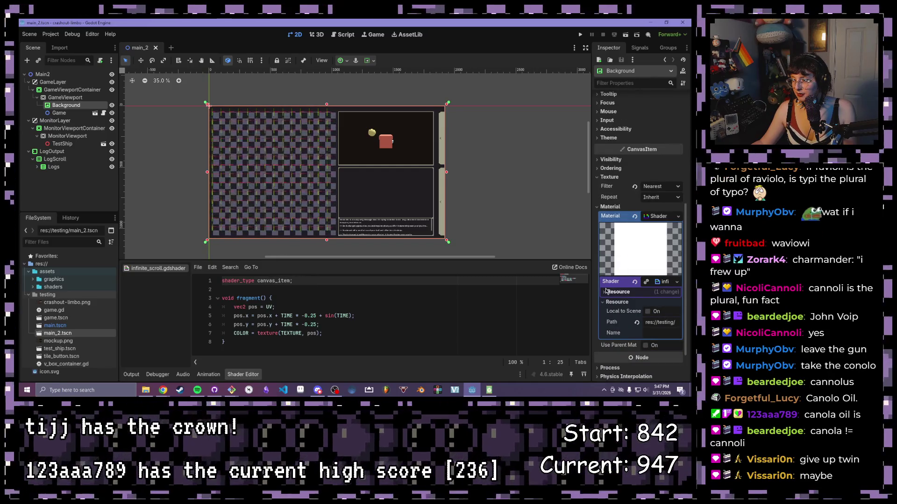
{"action": "scroll", "coordinate": [606, 291], "scroll_direction": "down", "scroll_amount": 2}
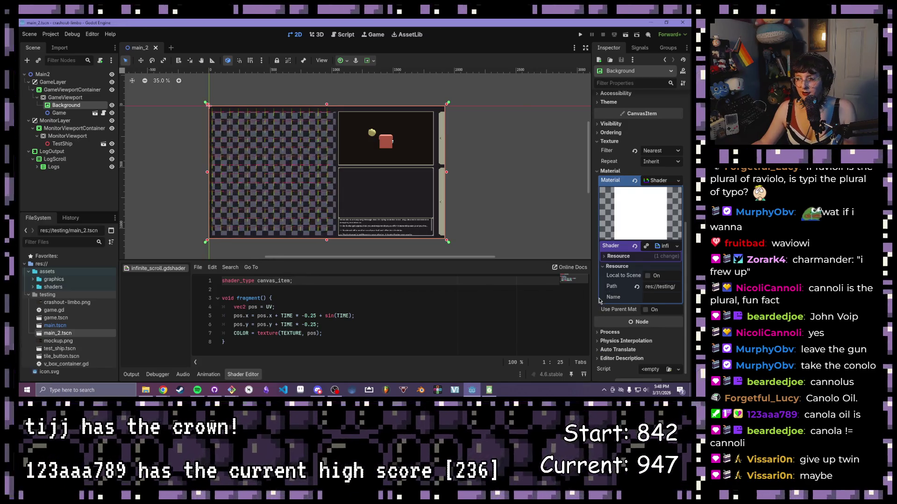
{"action": "scroll", "coordinate": [602, 301], "scroll_direction": "down", "scroll_amount": 1}
{"action": "left_click", "coordinate": [611, 322]}
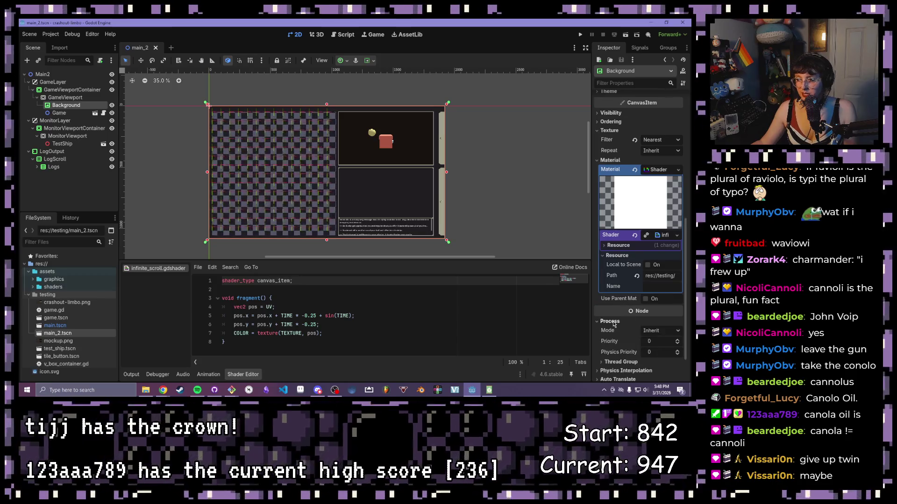
{"action": "left_click", "coordinate": [611, 322]}
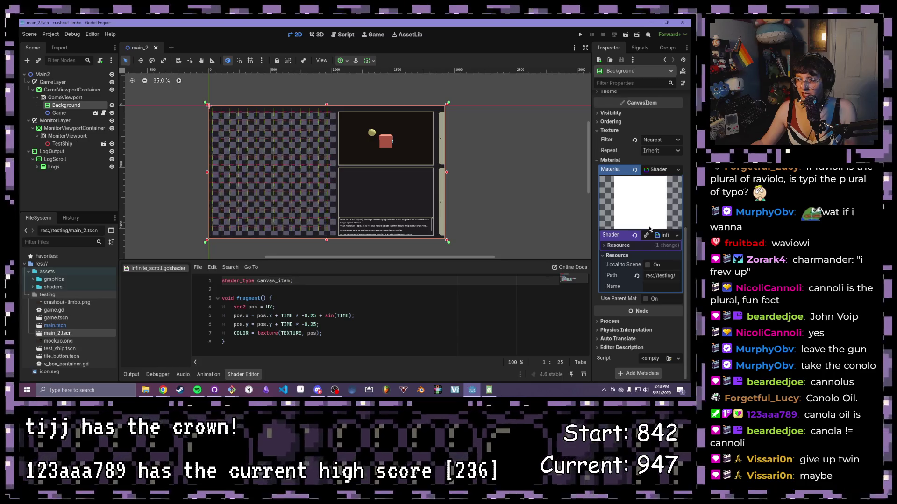
{"action": "scroll", "coordinate": [626, 235], "scroll_direction": "up", "scroll_amount": 3}
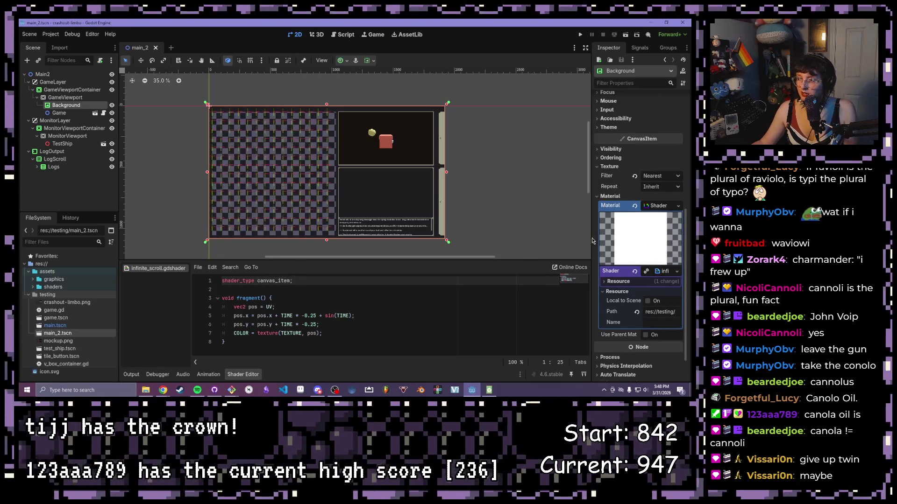
{"action": "left_click", "coordinate": [502, 221]}
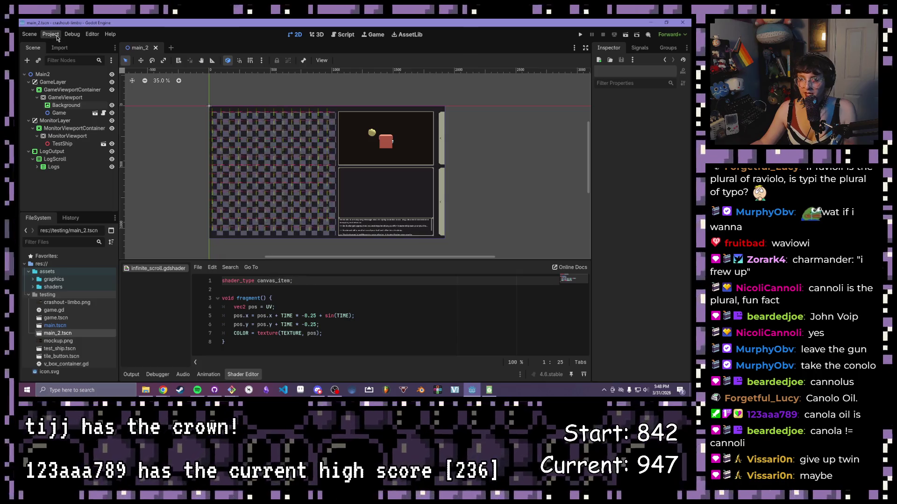
{"action": "scroll", "coordinate": [280, 234], "scroll_direction": "up", "scroll_amount": 2}
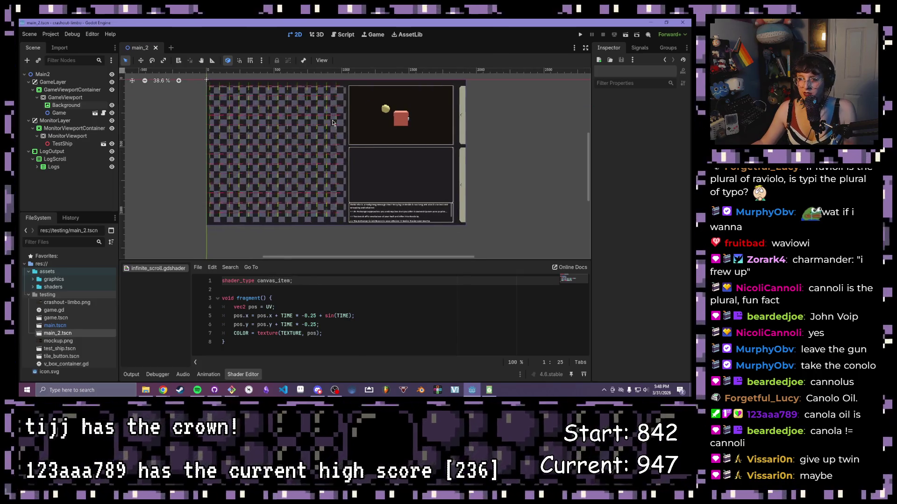
{"action": "left_click", "coordinate": [91, 34]}
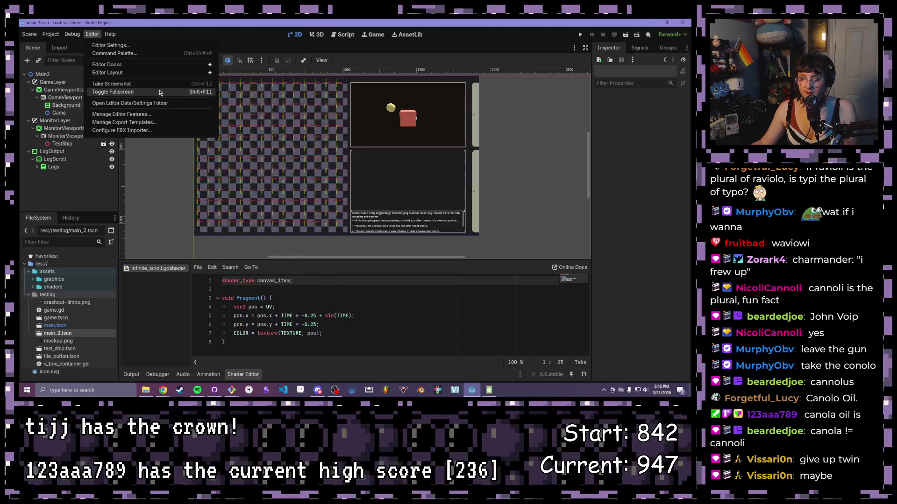
{"action": "left_click", "coordinate": [139, 47]}
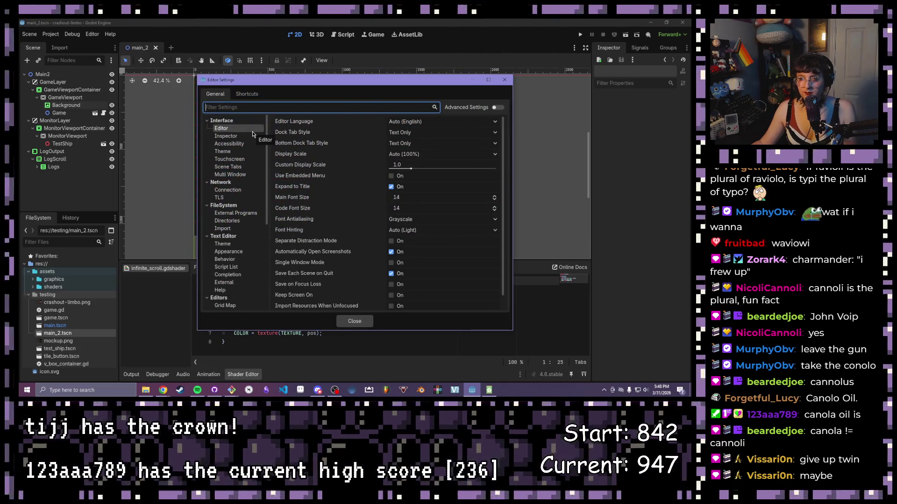
{"action": "scroll", "coordinate": [247, 145], "scroll_direction": "down", "scroll_amount": 5}
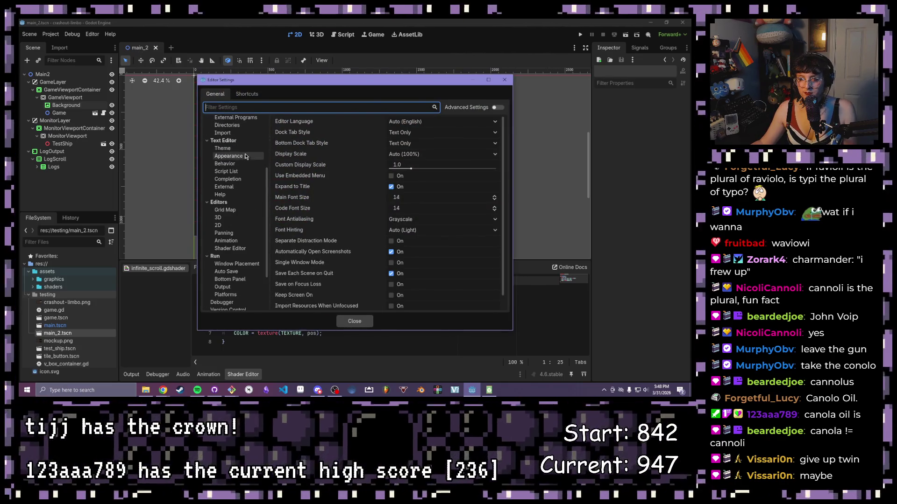
{"action": "scroll", "coordinate": [246, 156], "scroll_direction": "down", "scroll_amount": 3}
{"action": "scroll", "coordinate": [247, 158], "scroll_direction": "down", "scroll_amount": 1}
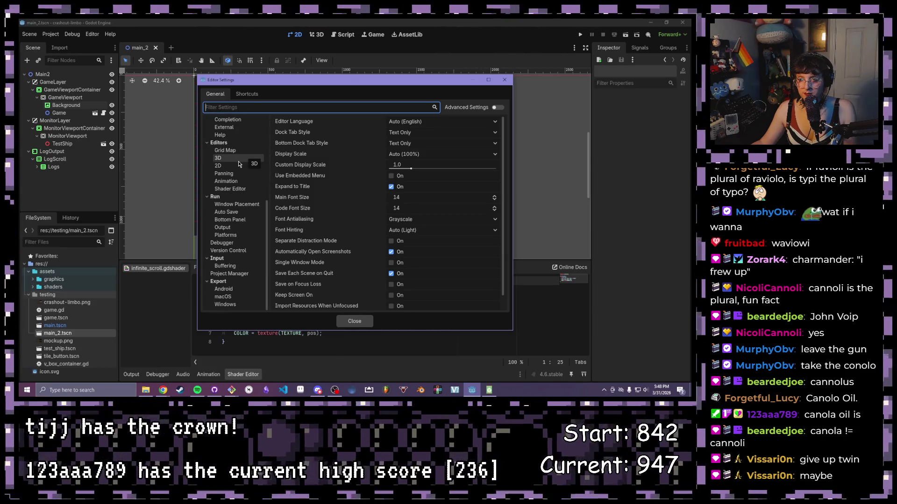
{"action": "left_click", "coordinate": [217, 166]}
{"action": "left_click", "coordinate": [236, 197]}
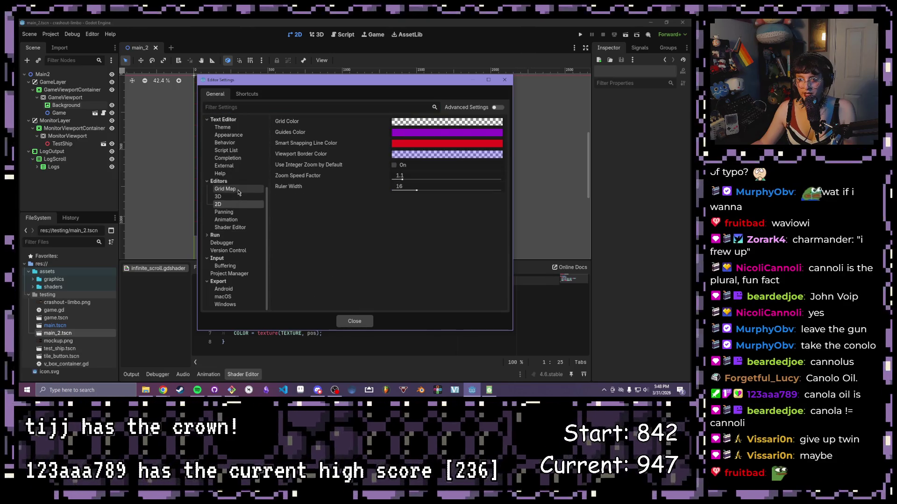
{"action": "scroll", "coordinate": [246, 194], "scroll_direction": "up", "scroll_amount": 4}
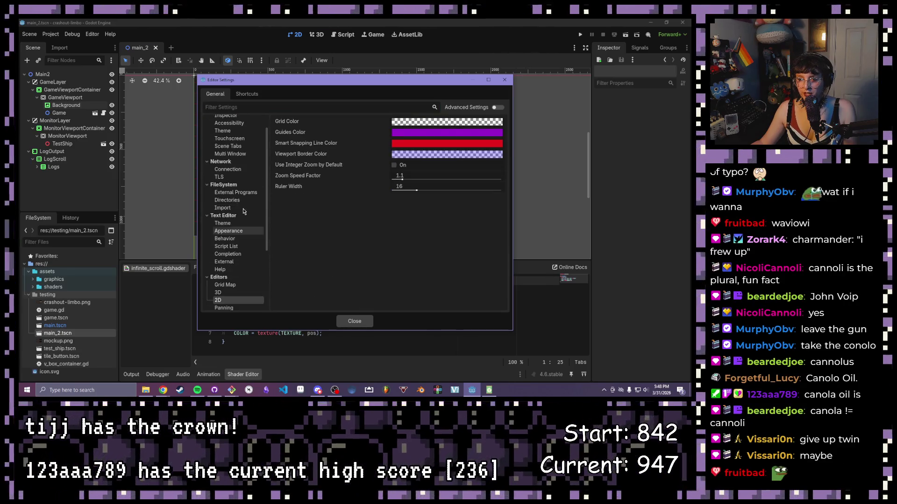
{"action": "left_click", "coordinate": [238, 276]}
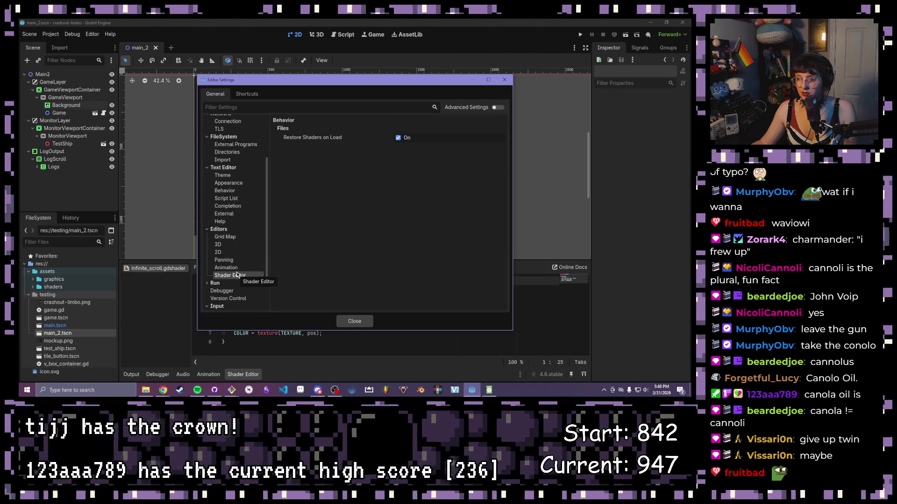
{"action": "left_click", "coordinate": [236, 261]}
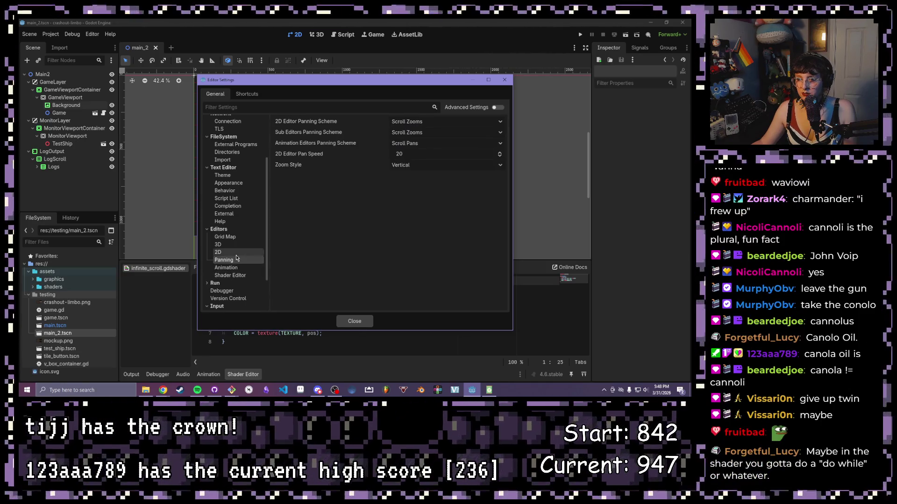
{"action": "left_click", "coordinate": [235, 255]}
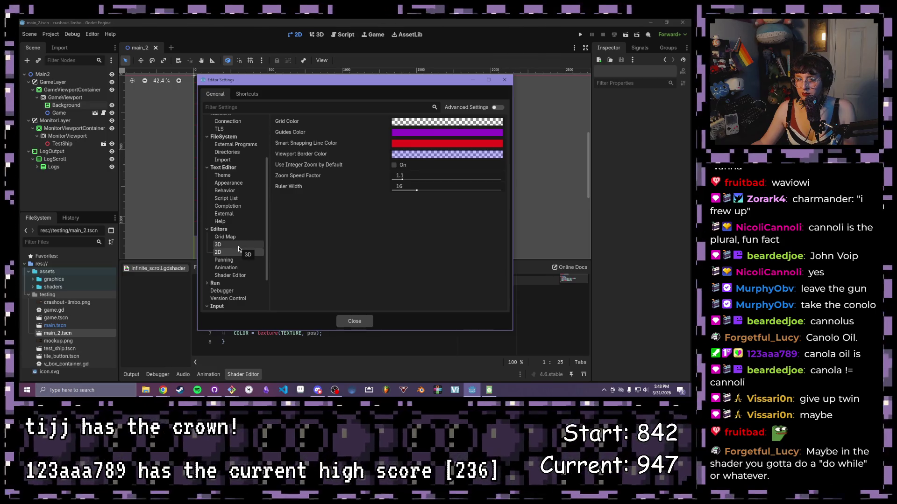
{"action": "left_click", "coordinate": [239, 245]}
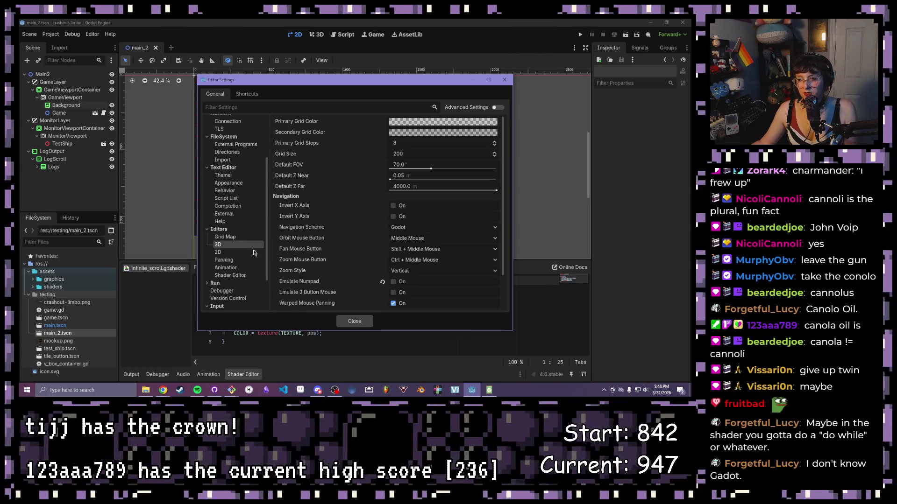
{"action": "scroll", "coordinate": [229, 243], "scroll_direction": "up", "scroll_amount": 2}
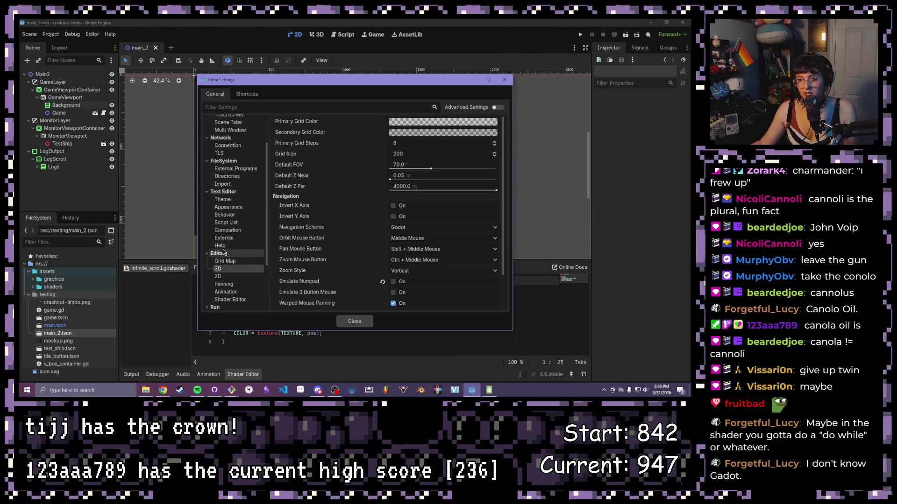
{"action": "scroll", "coordinate": [224, 250], "scroll_direction": "up", "scroll_amount": 4}
{"action": "scroll", "coordinate": [224, 246], "scroll_direction": "down", "scroll_amount": 8}
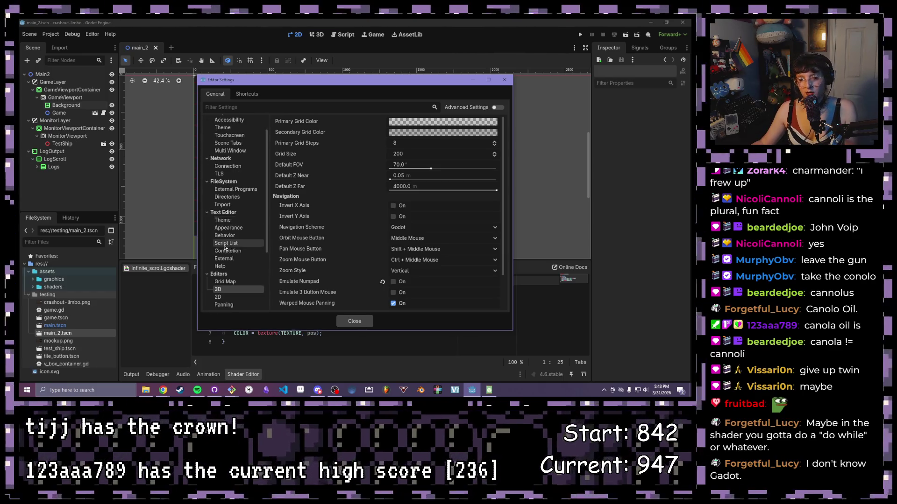
{"action": "left_click", "coordinate": [357, 321]}
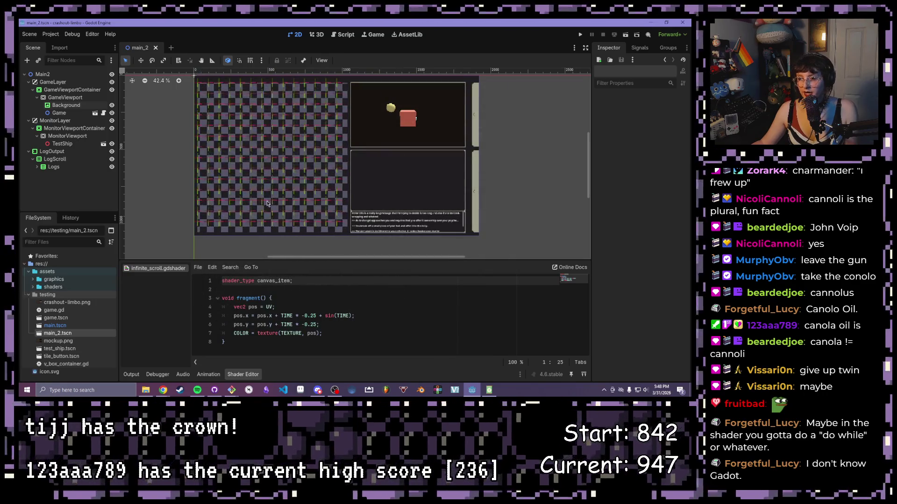
Toggle the Background node's visibility off and on, leaving the scrolling background visible
{"action": "scroll", "coordinate": [279, 172], "scroll_direction": "down", "scroll_amount": 1}
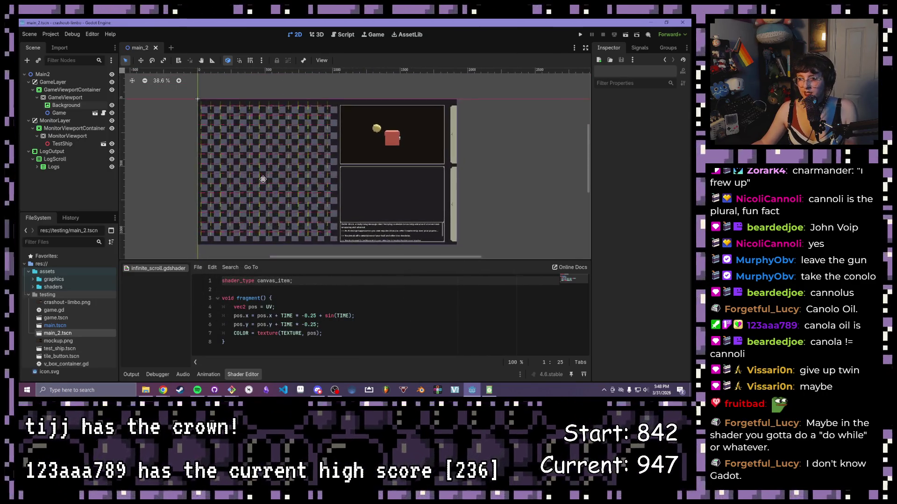
{"action": "left_click", "coordinate": [111, 105]}
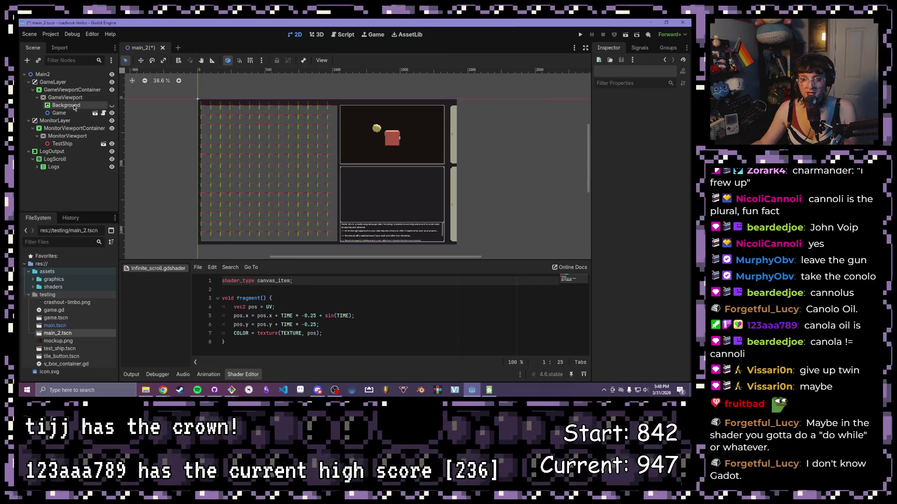
{"action": "left_click", "coordinate": [112, 105]}
{"action": "left_click", "coordinate": [112, 106]}
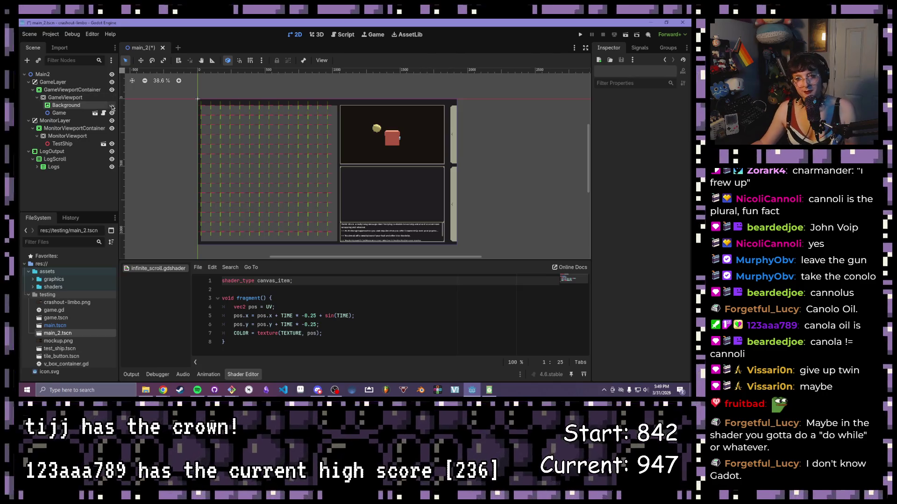
{"action": "left_click", "coordinate": [112, 105]}
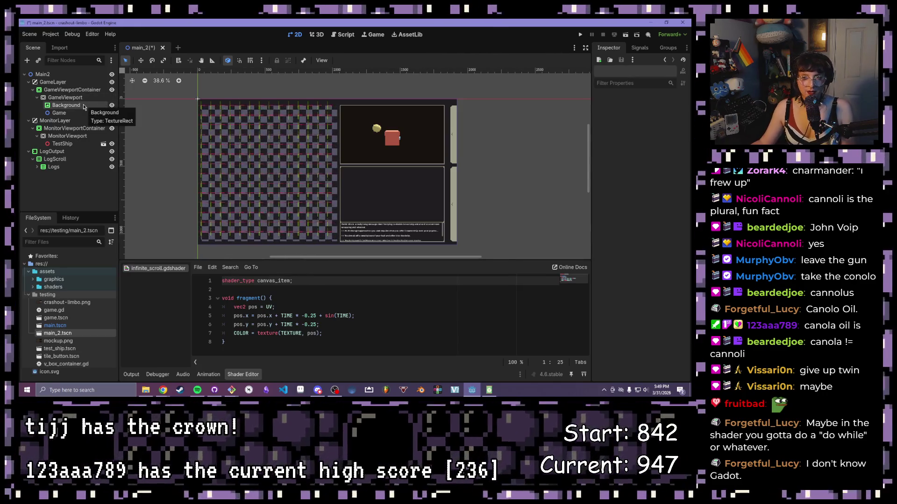
{"action": "left_click", "coordinate": [112, 106]}
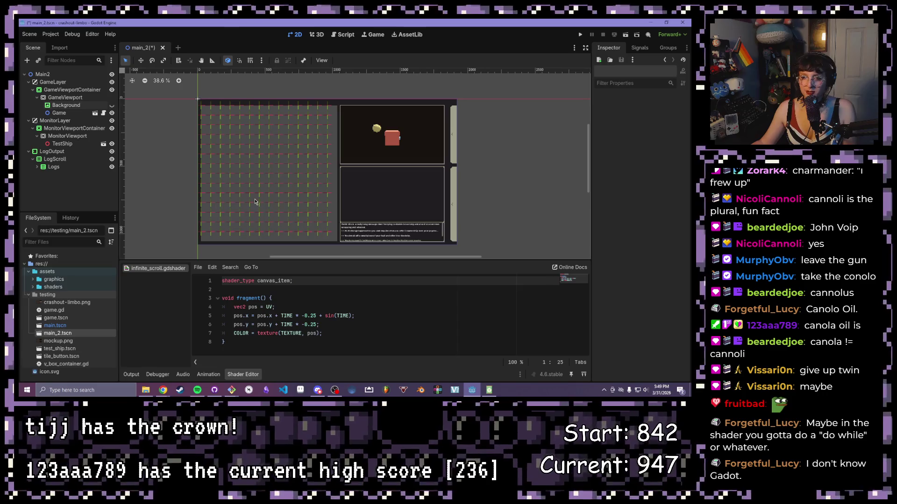
{"action": "left_click", "coordinate": [112, 106]}
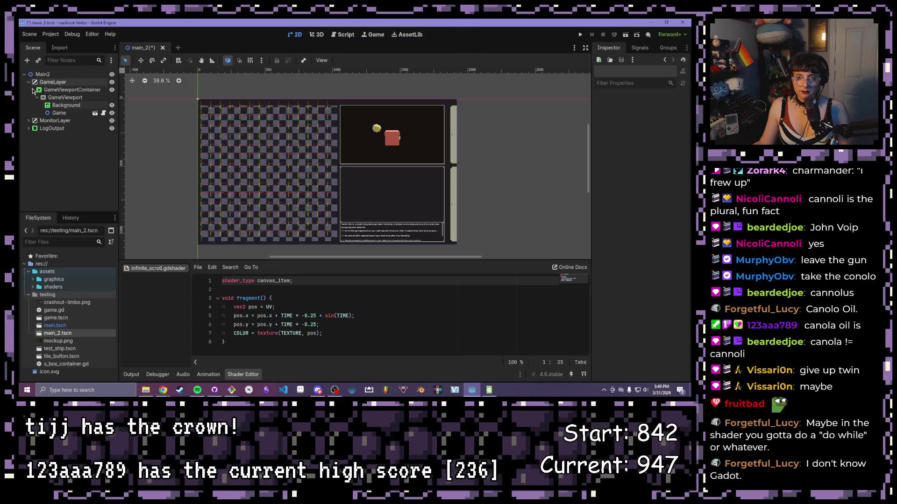
Fold the MonitorLayer, LogOutput and GameLayer branches of the scene tree
{"action": "left_click", "coordinate": [28, 152]}
{"action": "left_click", "coordinate": [29, 121]}
{"action": "left_click", "coordinate": [29, 82]}
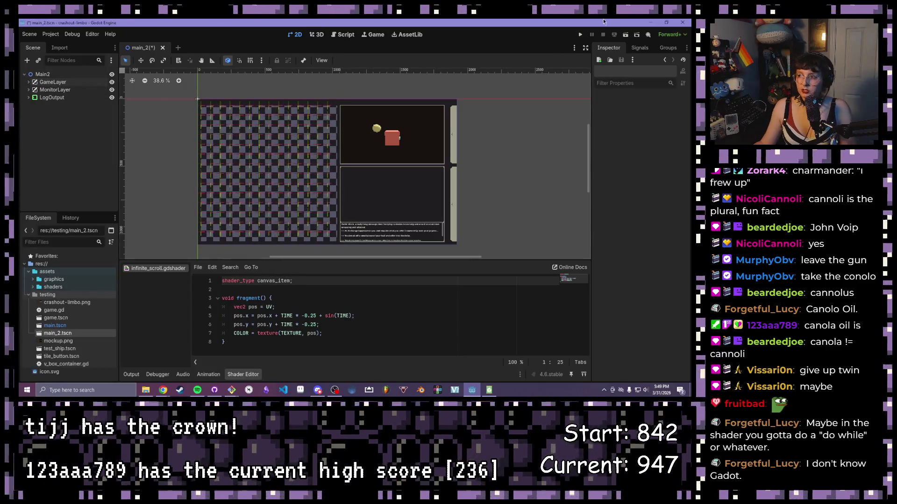
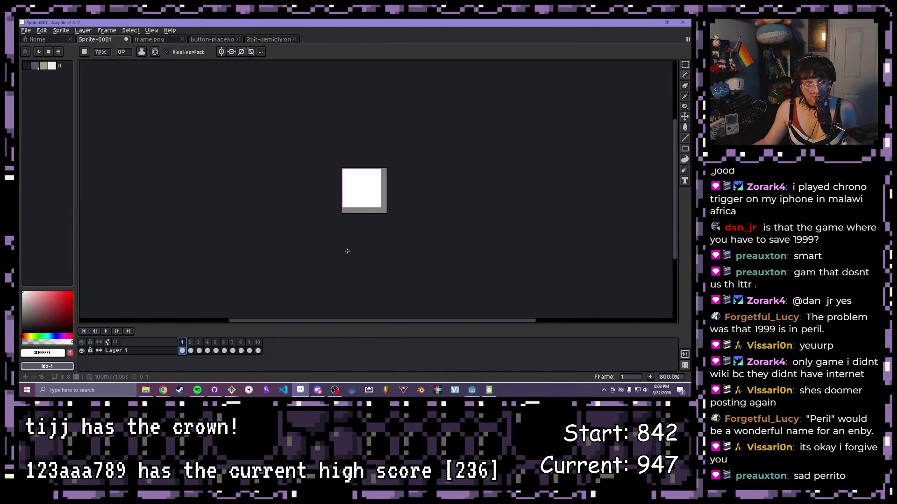
Erase a grey numeral 1 shape into the white tile on frame 1
{"action": "scroll", "coordinate": [285, 164], "scroll_direction": "up", "scroll_amount": 4}
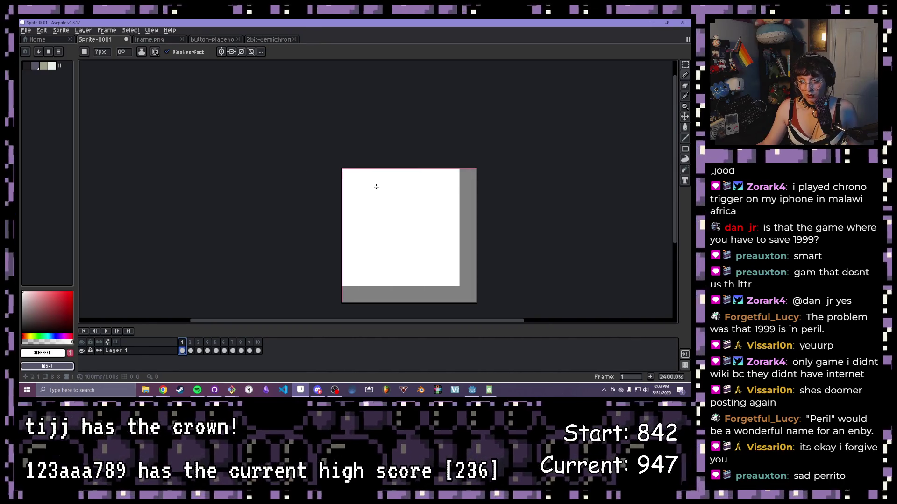
{"action": "scroll", "coordinate": [274, 207], "scroll_direction": "down", "scroll_amount": 2}
{"action": "key", "text": "e"}
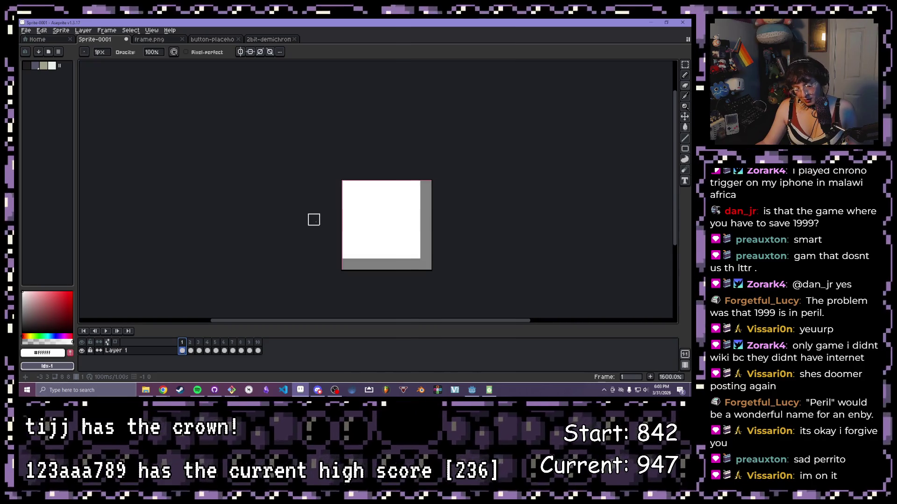
{"action": "left_click_drag", "start_coordinate": [347, 187], "coordinate": [348, 209]}
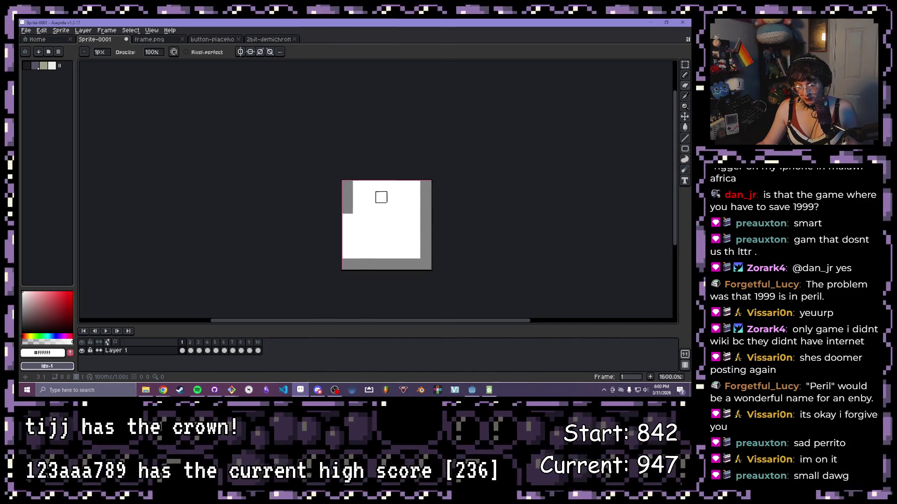
{"action": "left_click", "coordinate": [381, 197]}
{"action": "left_click_drag", "start_coordinate": [381, 198], "coordinate": [392, 186]}
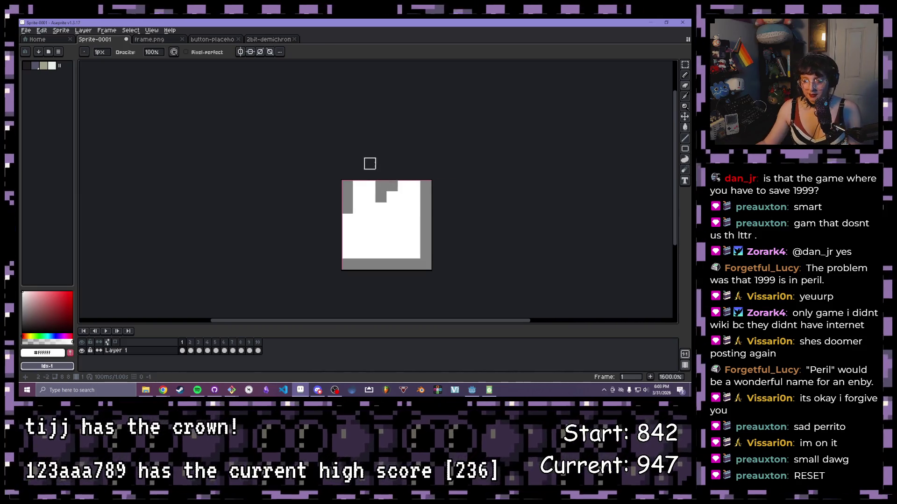
{"action": "mouse_move", "coordinate": [381, 185]}
{"action": "left_mouse_down"}
{"action": "mouse_move", "coordinate": [381, 197]}
{"action": "mouse_move", "coordinate": [392, 197]}
{"action": "mouse_move", "coordinate": [393, 242]}
{"action": "mouse_move", "coordinate": [381, 241]}
{"action": "mouse_move", "coordinate": [370, 209]}
{"action": "left_mouse_up"}
{"action": "left_click", "coordinate": [381, 209]}
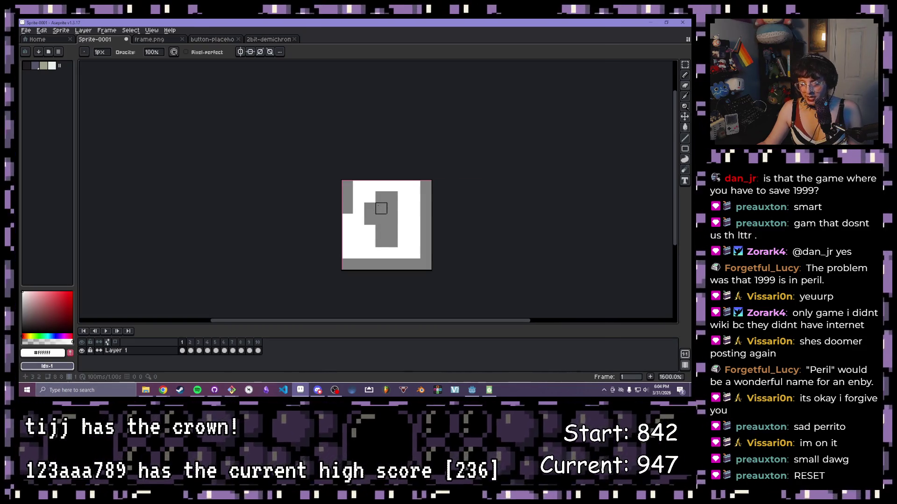
Advance to frame 2 with the Eraser tool active
{"action": "scroll", "coordinate": [381, 209], "scroll_direction": "down", "scroll_amount": 1}
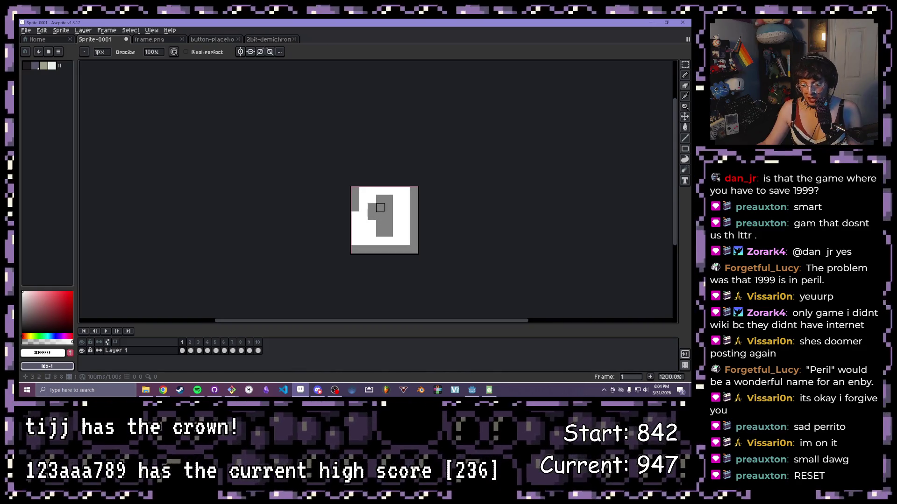
{"action": "key", "text": "Return"}
{"action": "key", "text": "Return"}
{"action": "key", "text": "e"}
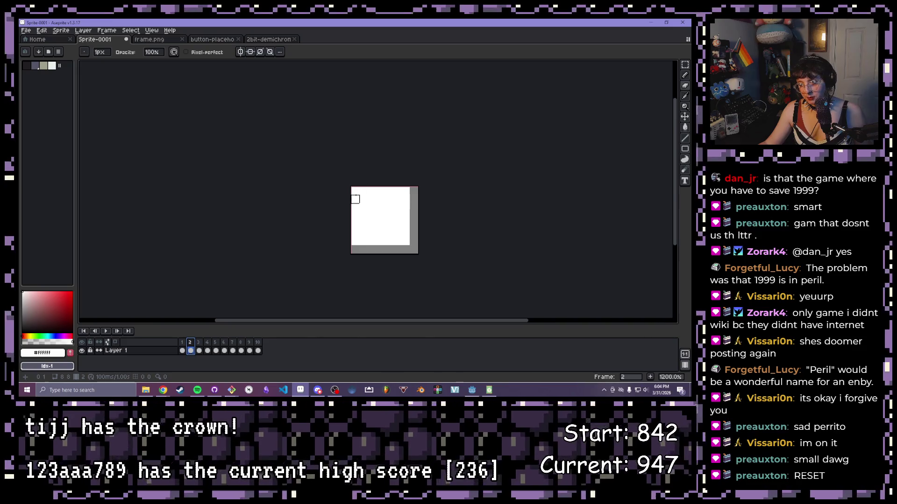
Erase four columns of frame 2's tile to leave a white 1, then go to frame 3
{"action": "left_click_drag", "start_coordinate": [354, 191], "coordinate": [355, 225]}
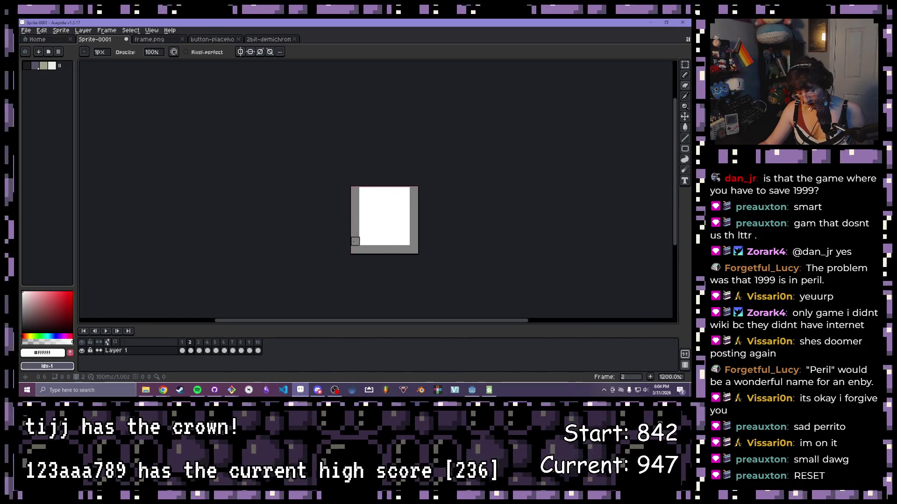
{"action": "mouse_move", "coordinate": [406, 242]}
{"action": "left_mouse_down"}
{"action": "mouse_move", "coordinate": [405, 191]}
{"action": "mouse_move", "coordinate": [363, 207]}
{"action": "mouse_move", "coordinate": [356, 224]}
{"action": "mouse_move", "coordinate": [364, 216]}
{"action": "mouse_move", "coordinate": [363, 241]}
{"action": "left_mouse_up"}
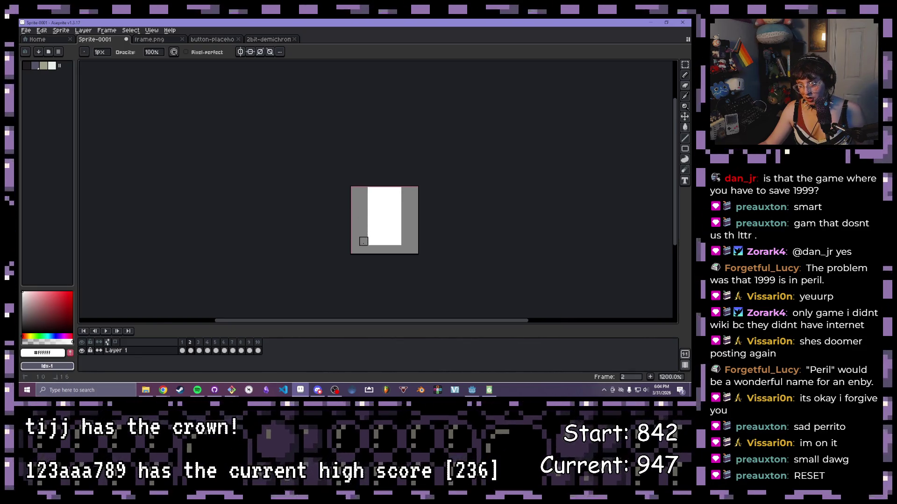
{"action": "left_click_drag", "start_coordinate": [372, 191], "coordinate": [371, 207]}
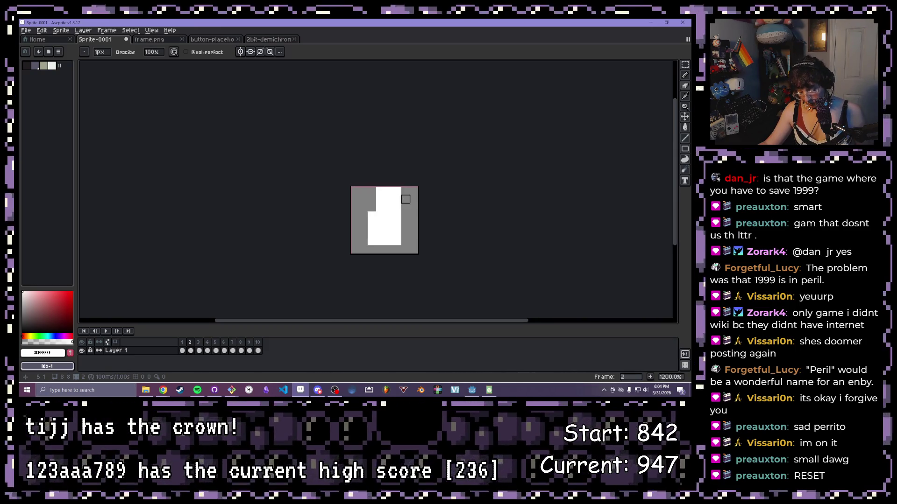
{"action": "left_click_drag", "start_coordinate": [397, 242], "coordinate": [397, 182]}
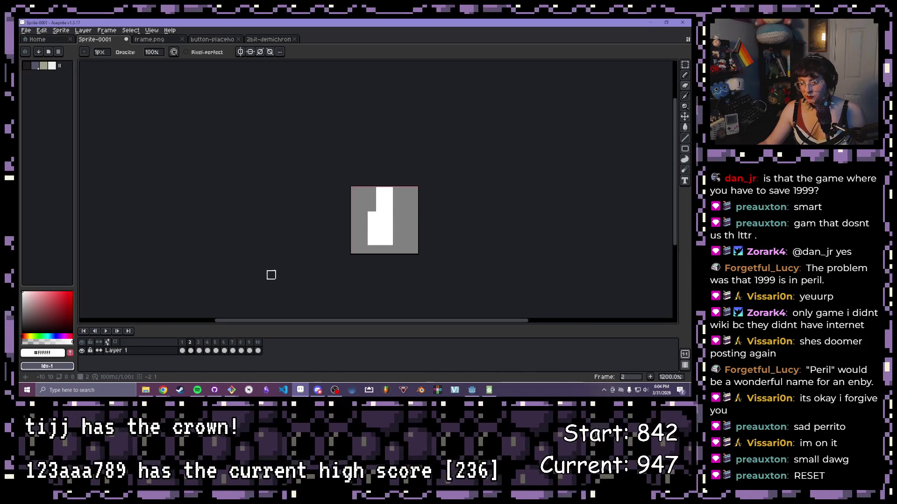
{"action": "left_click", "coordinate": [199, 350]}
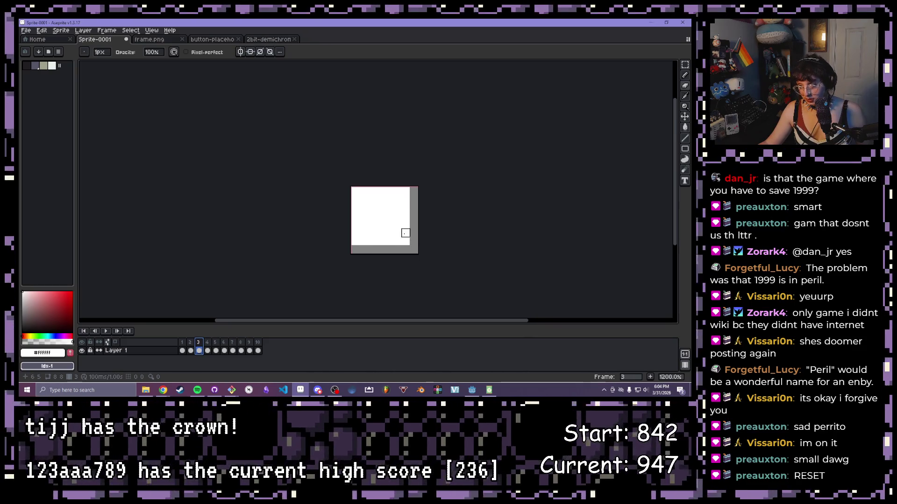
Pencil grey bars at the lower right, upper left and top row to form a 2
{"action": "left_click_drag", "start_coordinate": [406, 233], "coordinate": [380, 232]}
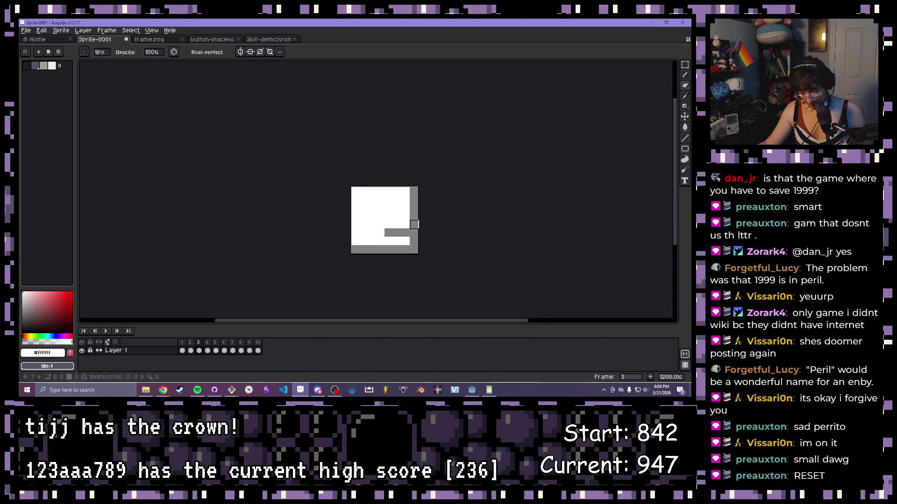
{"action": "left_click_drag", "start_coordinate": [414, 224], "coordinate": [388, 225]}
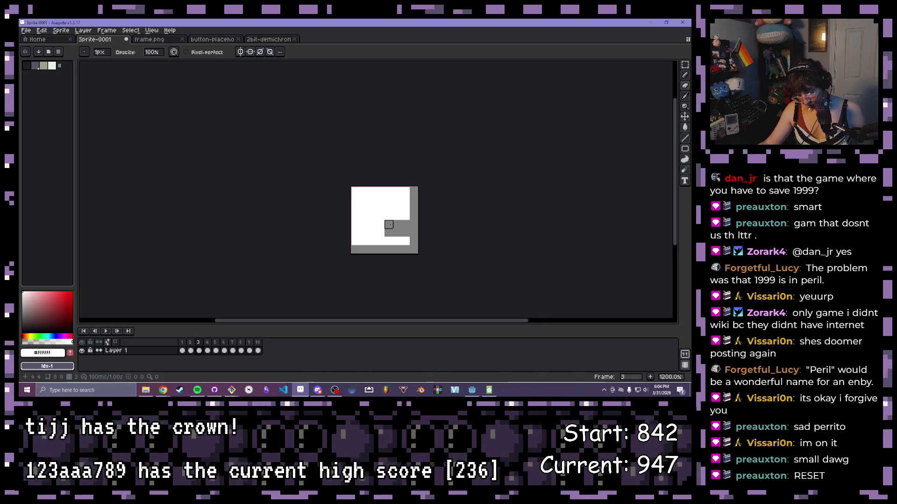
{"action": "left_click_drag", "start_coordinate": [381, 233], "coordinate": [380, 224]}
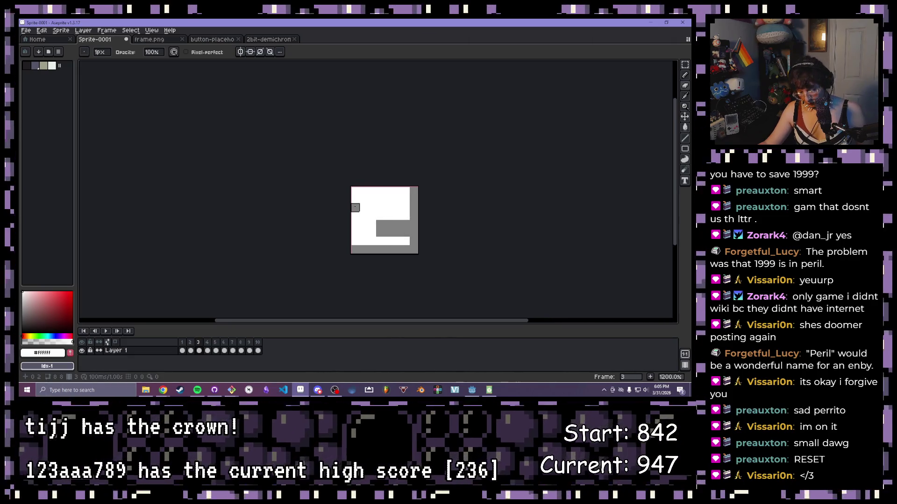
{"action": "left_click", "coordinate": [355, 207]}
{"action": "left_click", "coordinate": [363, 207]}
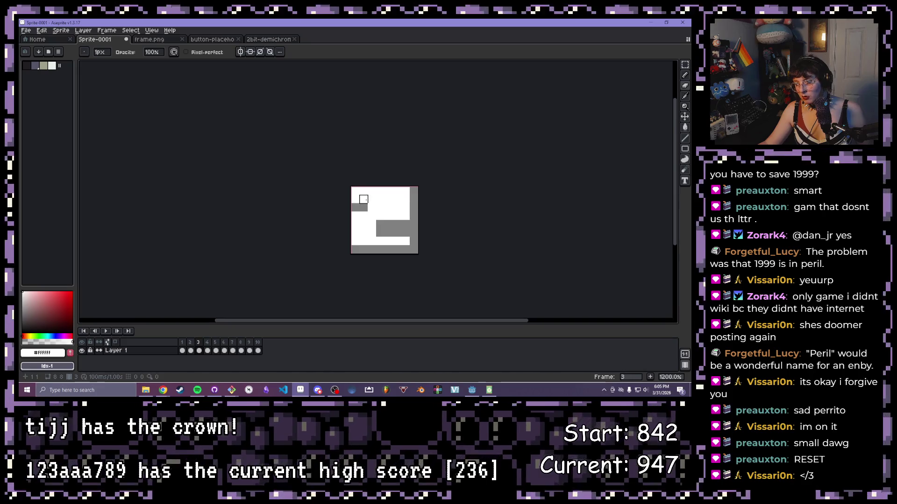
{"action": "left_click", "coordinate": [372, 207]}
{"action": "left_click", "coordinate": [372, 199]}
{"action": "left_click", "coordinate": [380, 199]}
{"action": "left_click", "coordinate": [388, 199]}
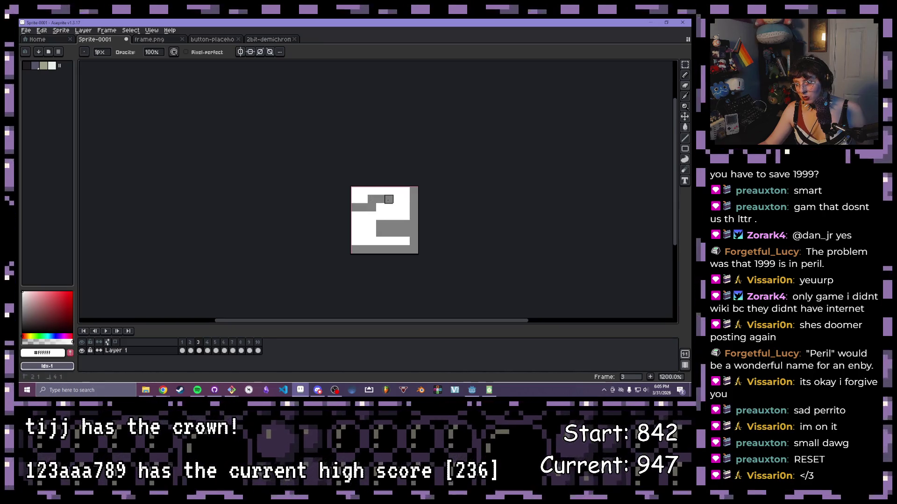
{"action": "left_click", "coordinate": [397, 199]}
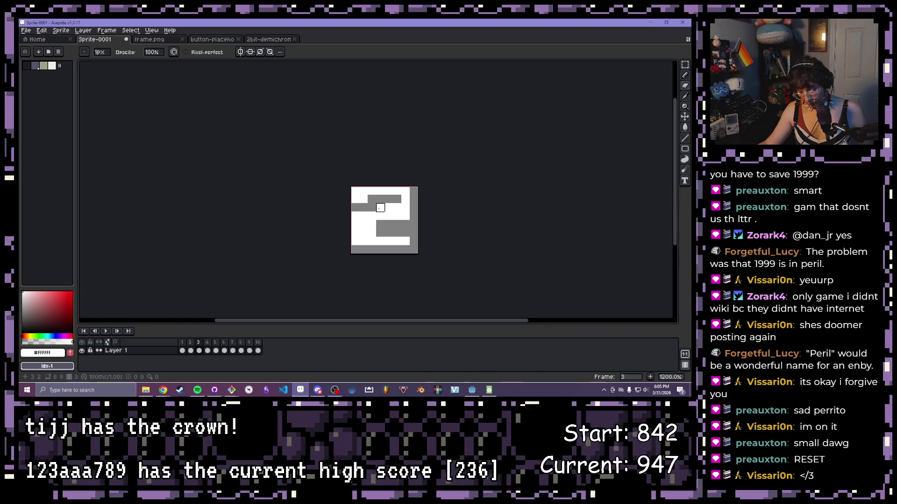
{"action": "left_click", "coordinate": [380, 208]}
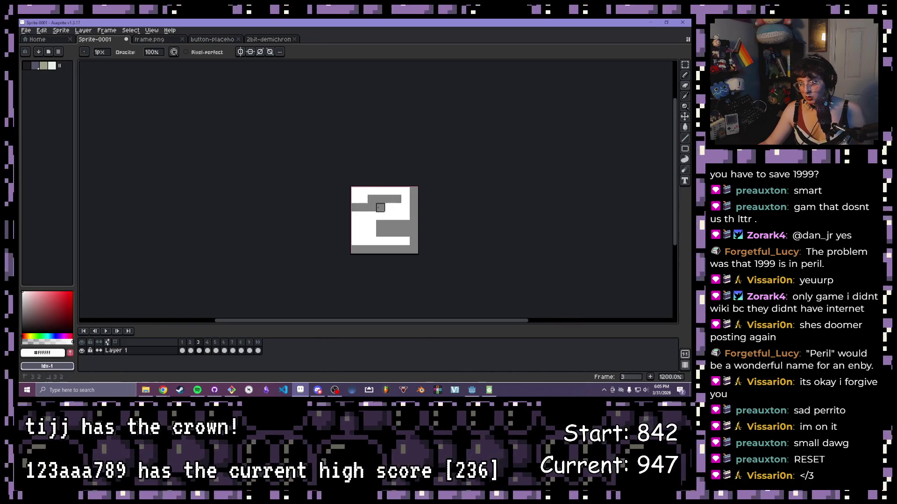
Erase the top bar's stray rightmost pixel and move to frame 4
{"action": "key", "text": "e"}
{"action": "left_click", "coordinate": [395, 199]}
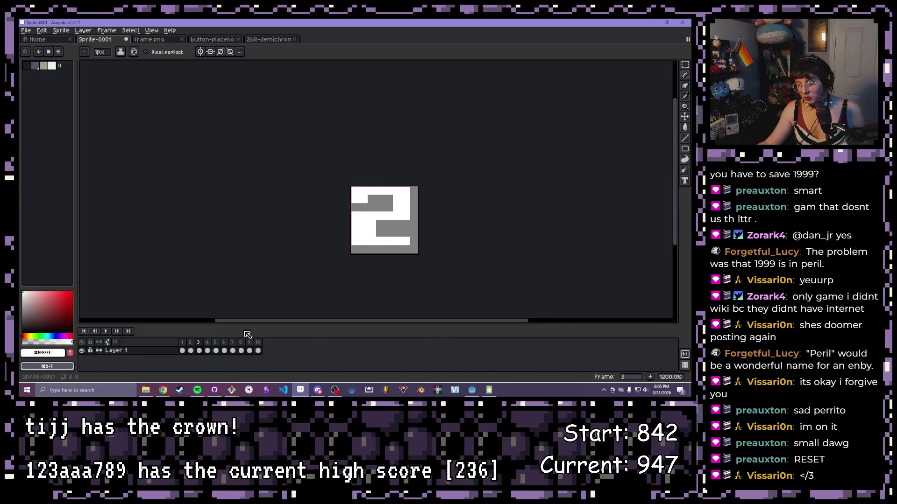
{"action": "left_click", "coordinate": [209, 342]}
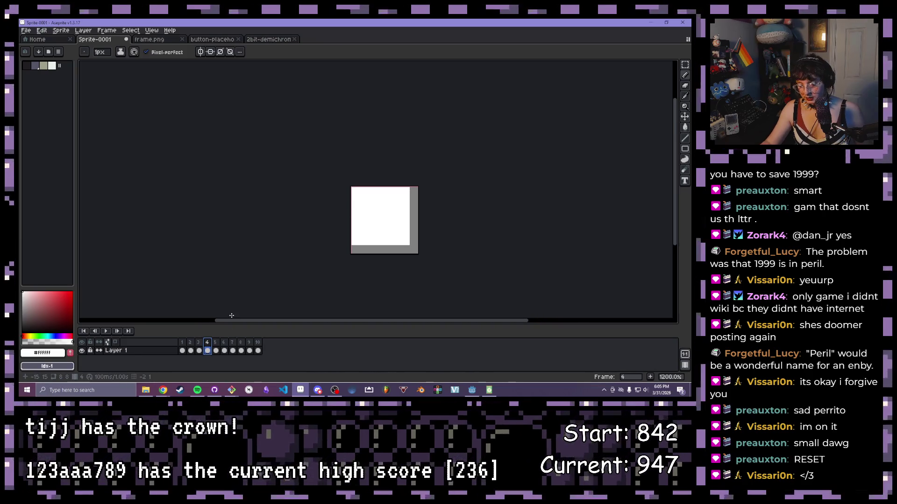
Erase upper and lower horizontal strips on frame 4 to carve a 3, then go to frame 5
{"action": "key", "text": "e"}
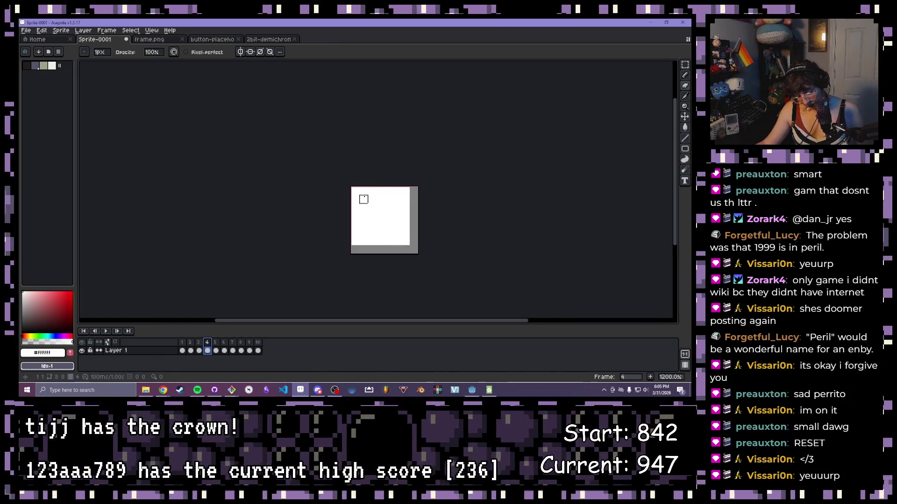
{"action": "left_click_drag", "start_coordinate": [356, 199], "coordinate": [380, 199]}
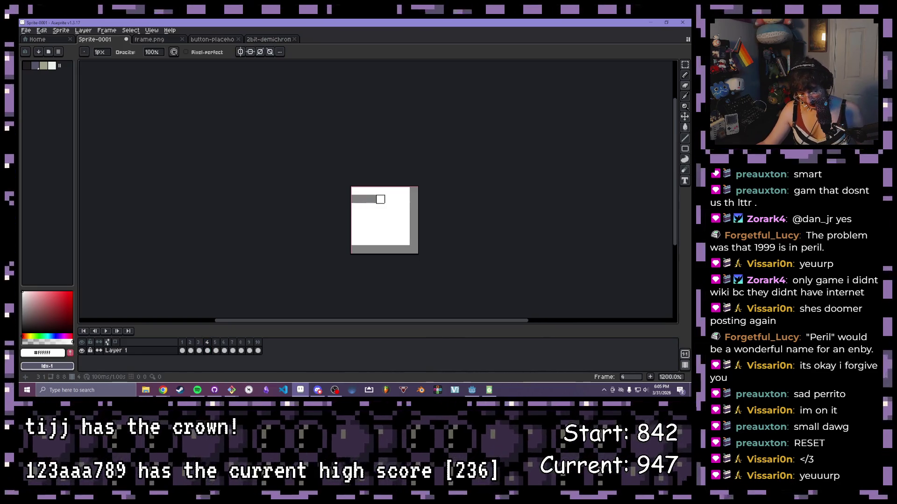
{"action": "left_click", "coordinate": [380, 199]}
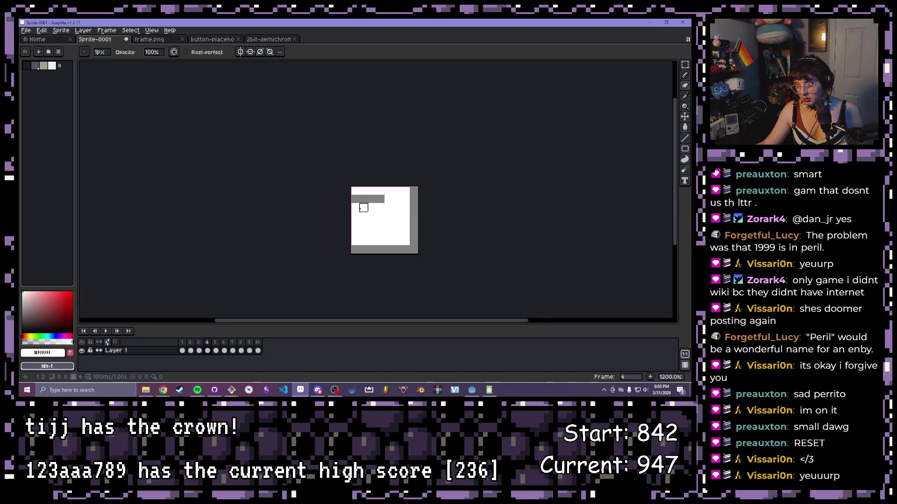
{"action": "left_click_drag", "start_coordinate": [355, 233], "coordinate": [380, 233]}
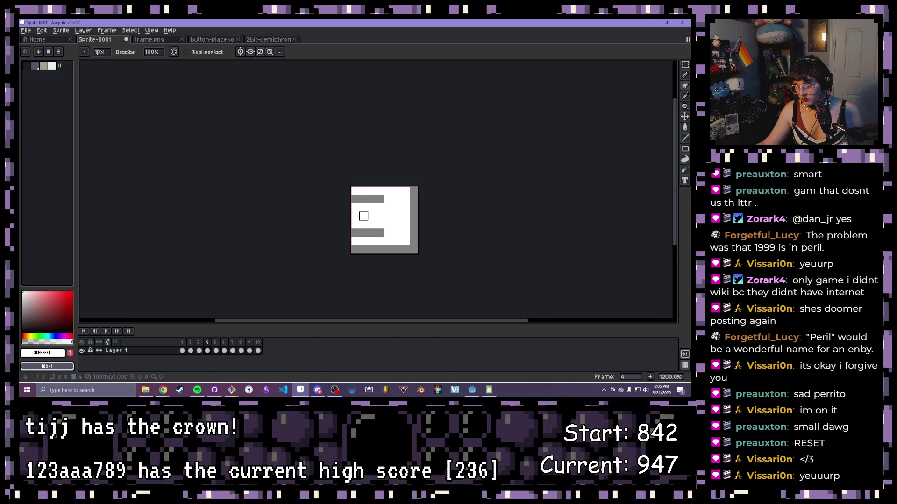
{"action": "left_click", "coordinate": [388, 200]}
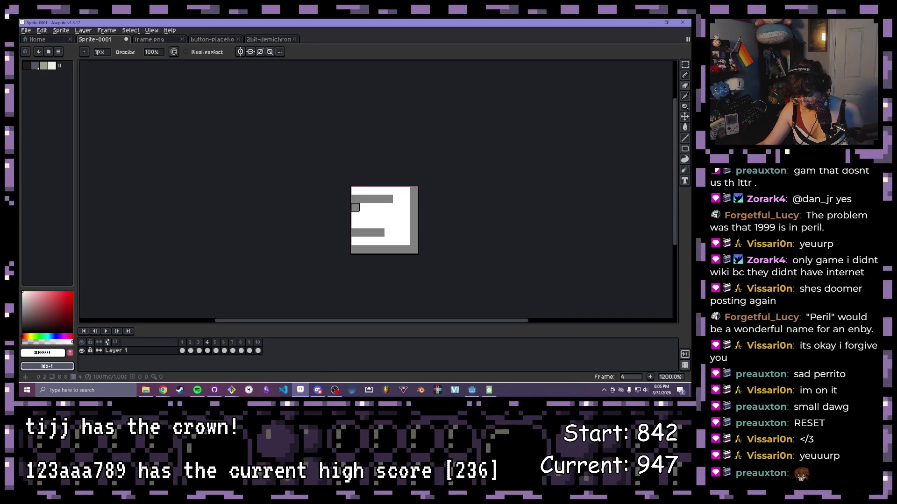
{"action": "mouse_move", "coordinate": [355, 208]}
{"action": "left_mouse_down"}
{"action": "mouse_move", "coordinate": [389, 207]}
{"action": "mouse_move", "coordinate": [363, 225]}
{"action": "mouse_move", "coordinate": [380, 224]}
{"action": "left_mouse_up"}
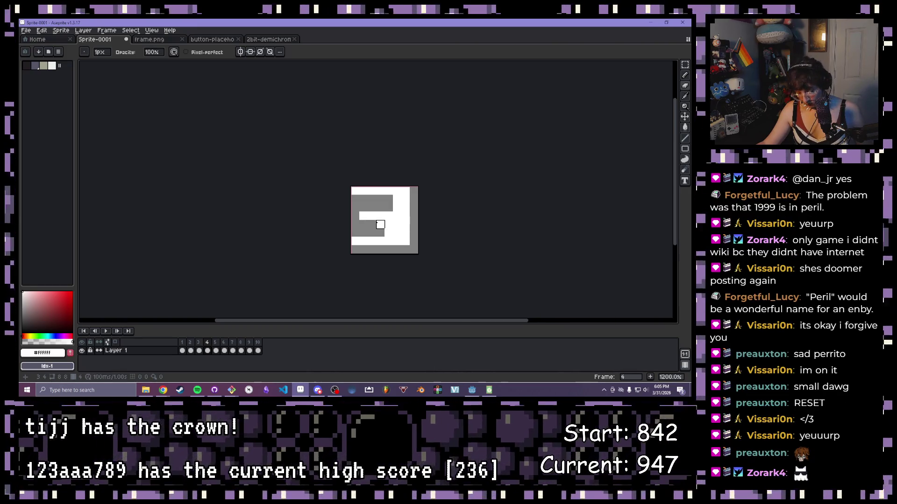
{"action": "left_click", "coordinate": [363, 216]}
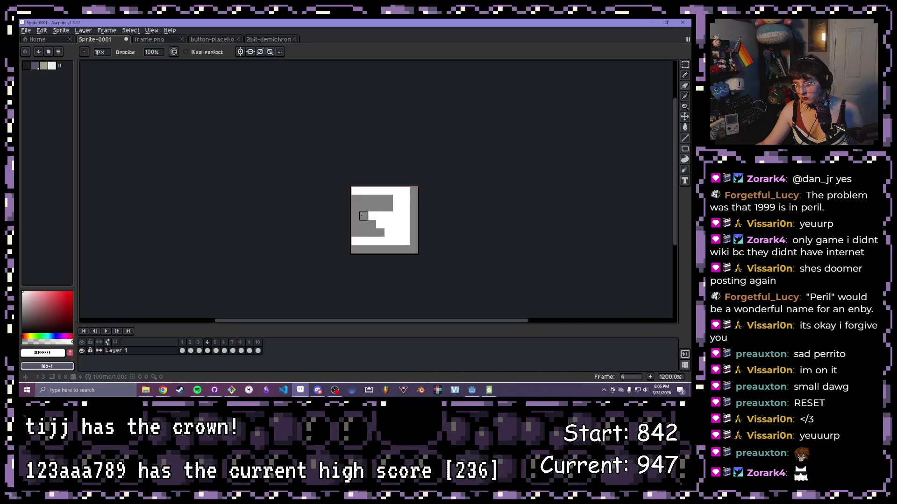
{"action": "left_click", "coordinate": [380, 224]}
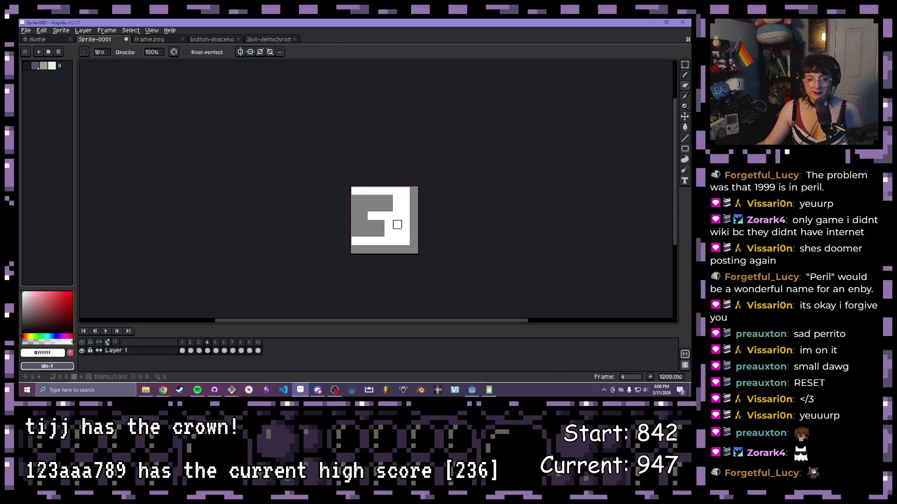
{"action": "left_click", "coordinate": [216, 346]}
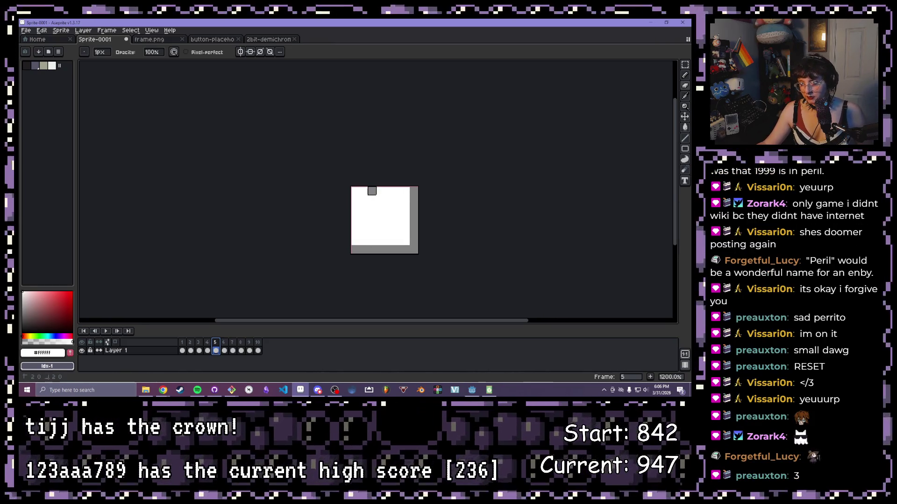
Erase a top notch and a lower column on frame 5 to form a 4, then go to frame 6
{"action": "left_click_drag", "start_coordinate": [372, 191], "coordinate": [363, 208]}
{"action": "left_click", "coordinate": [363, 208]}
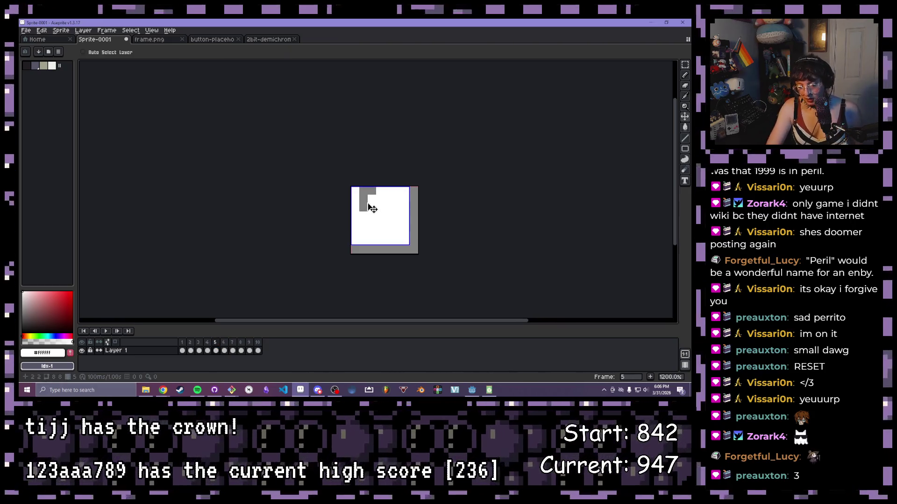
{"action": "key", "text": "ctrl+z"}
{"action": "key", "text": "ctrl+z"}
{"action": "mouse_move", "coordinate": [372, 191]}
{"action": "left_mouse_down"}
{"action": "mouse_move", "coordinate": [371, 200]}
{"action": "mouse_move", "coordinate": [389, 191]}
{"action": "mouse_move", "coordinate": [388, 200]}
{"action": "left_mouse_up"}
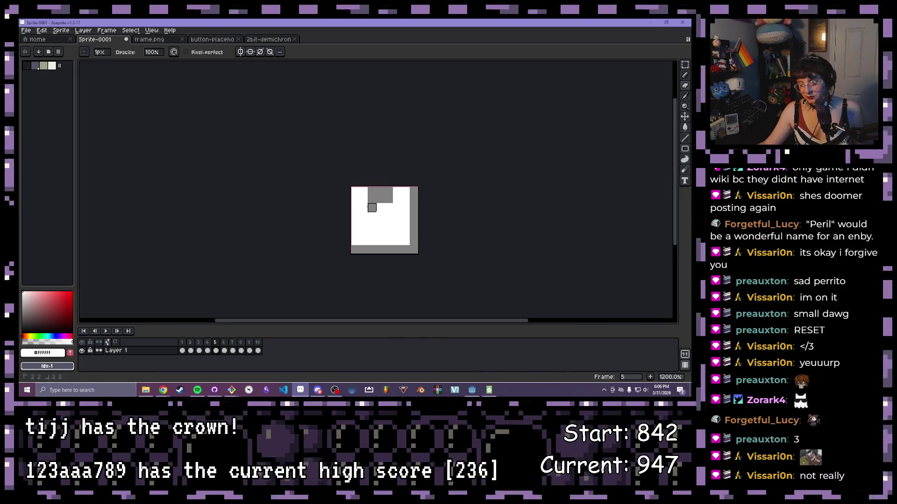
{"action": "left_click_drag", "start_coordinate": [372, 208], "coordinate": [388, 207]}
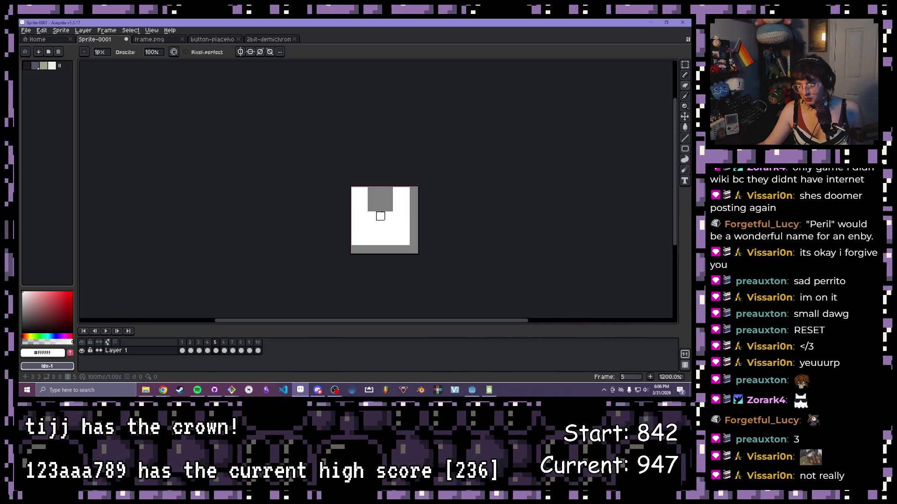
{"action": "left_click", "coordinate": [380, 224]}
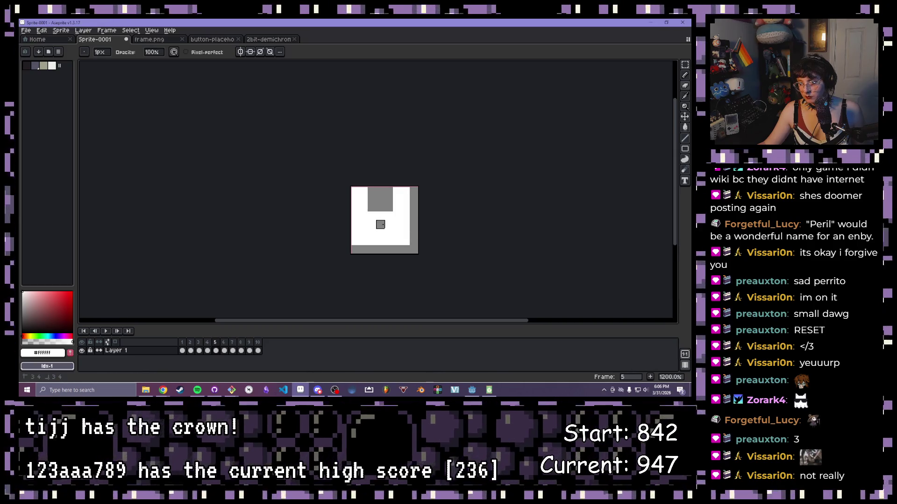
{"action": "mouse_move", "coordinate": [381, 225]}
{"action": "left_mouse_down"}
{"action": "mouse_move", "coordinate": [381, 241]}
{"action": "mouse_move", "coordinate": [372, 224]}
{"action": "mouse_move", "coordinate": [364, 233]}
{"action": "left_mouse_up"}
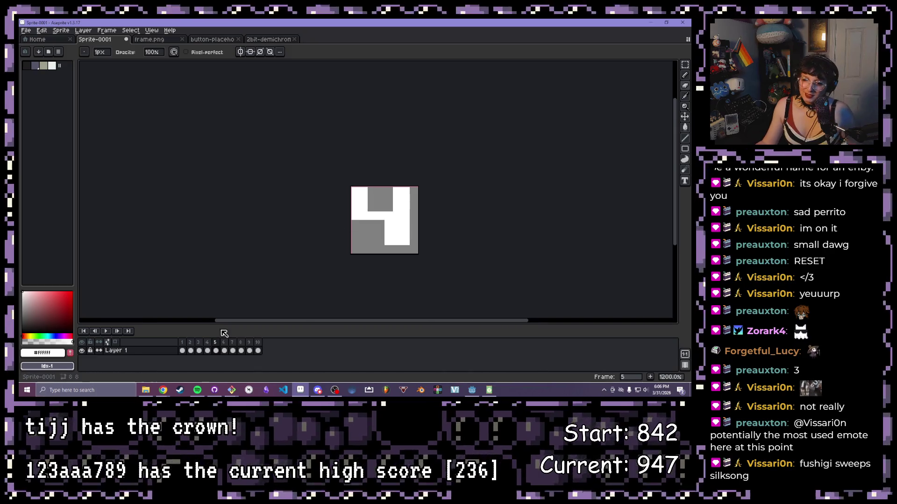
{"action": "left_click", "coordinate": [224, 350]}
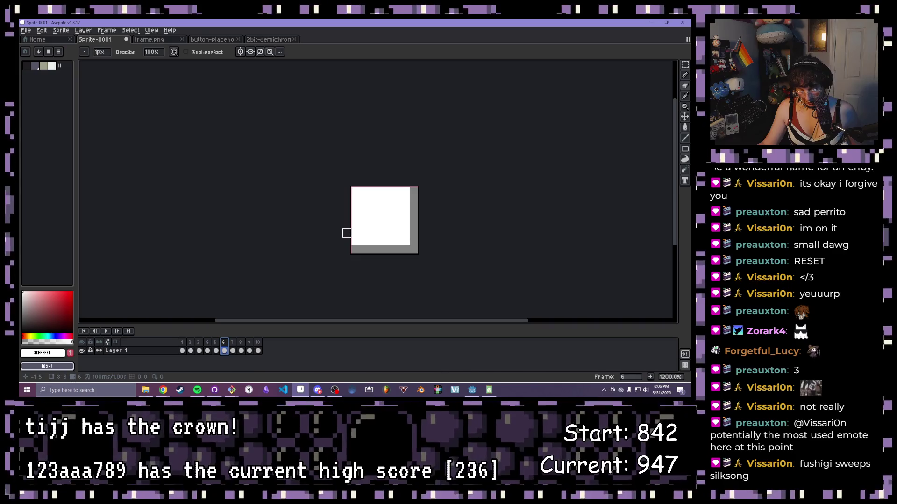
Erase the lower-left gap of the 5 on frame 6's tile
{"action": "left_click", "coordinate": [355, 232]}
{"action": "left_click", "coordinate": [354, 225]}
{"action": "left_click", "coordinate": [363, 232]}
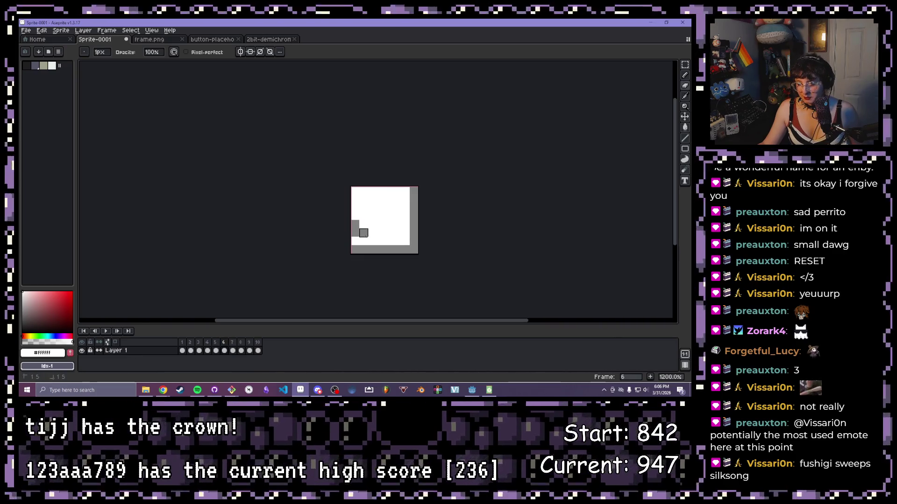
{"action": "left_click", "coordinate": [364, 225]}
{"action": "left_click", "coordinate": [372, 233]}
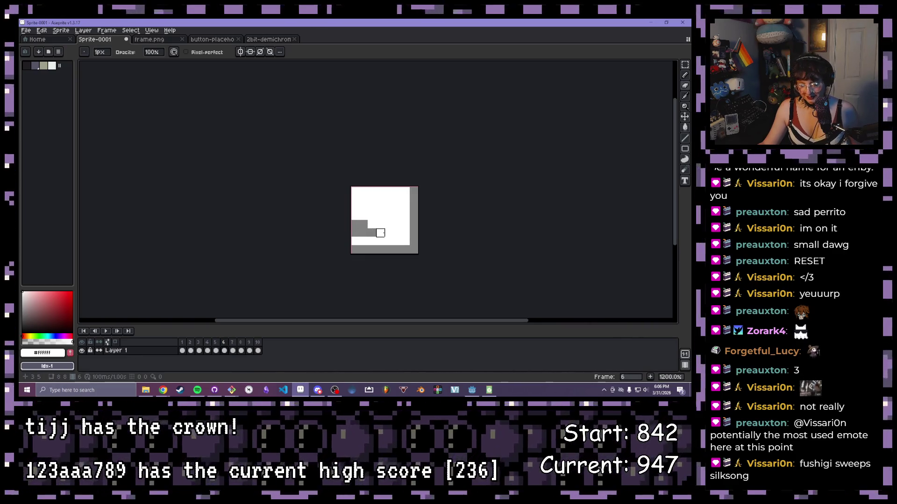
{"action": "left_click", "coordinate": [380, 233]}
{"action": "left_click", "coordinate": [371, 224]}
{"action": "left_click", "coordinate": [380, 224]}
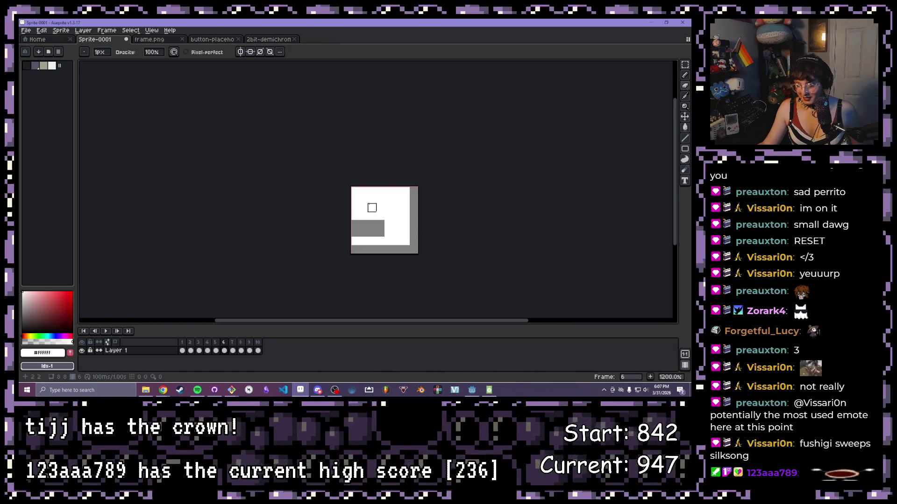
Erase the upper notch of the 5 out to the right edge, then go to frame 7
{"action": "left_click", "coordinate": [371, 208]}
{"action": "left_click", "coordinate": [371, 199]}
{"action": "left_click", "coordinate": [381, 208]}
{"action": "left_click", "coordinate": [381, 199]}
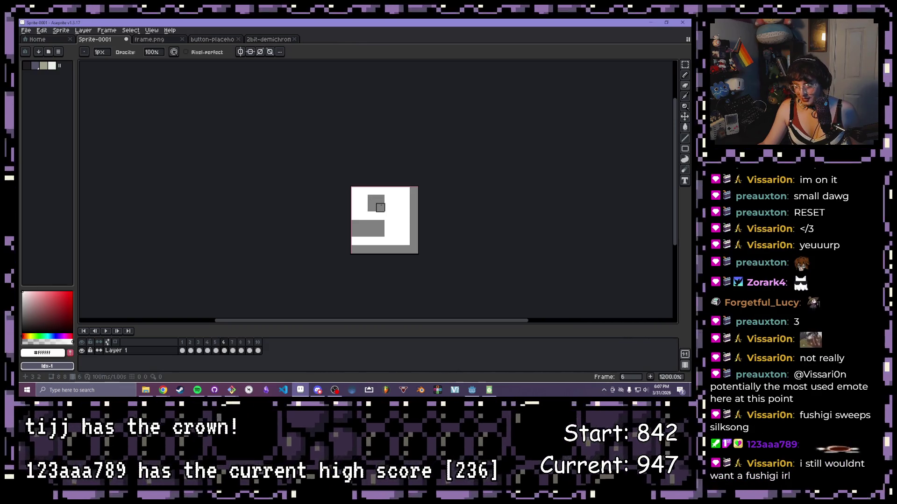
{"action": "left_click", "coordinate": [389, 208]}
{"action": "left_click", "coordinate": [388, 199]}
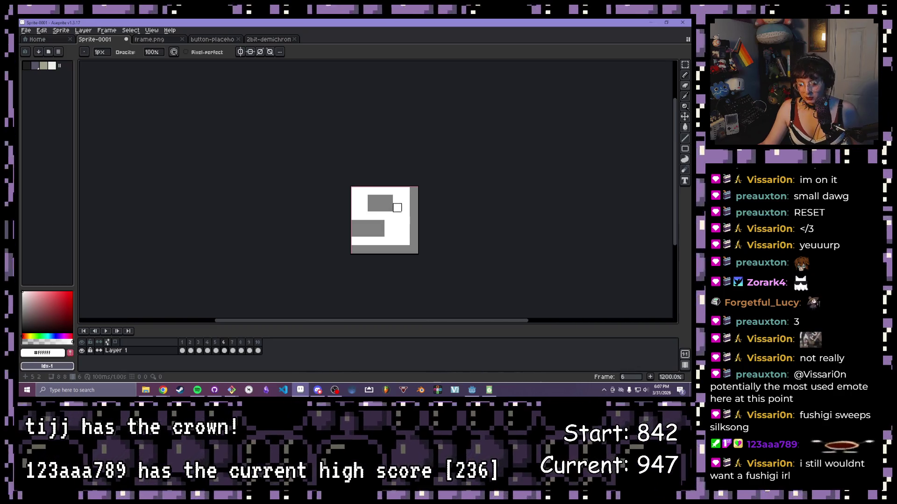
{"action": "left_click_drag", "start_coordinate": [397, 208], "coordinate": [405, 207]}
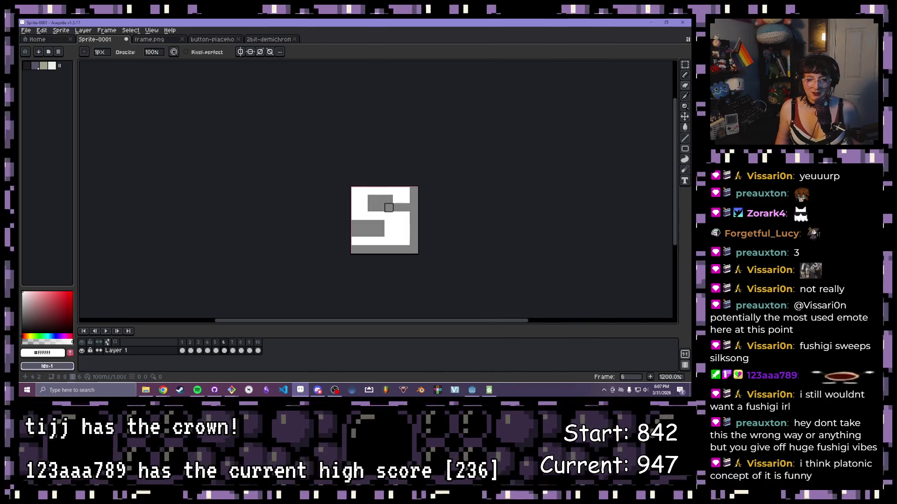
{"action": "left_click", "coordinate": [236, 348]}
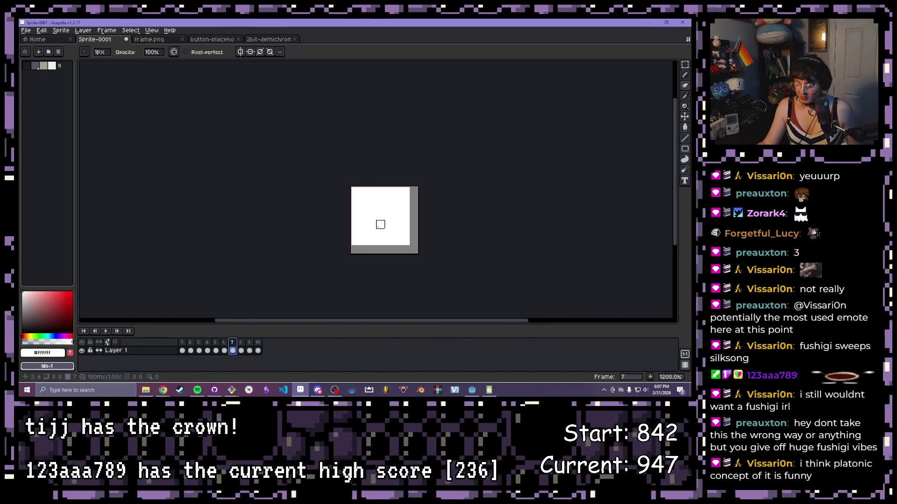
Erase a 2x2 inner hole and an upper gap on frame 7's tile to form a 6
{"action": "left_click", "coordinate": [389, 233]}
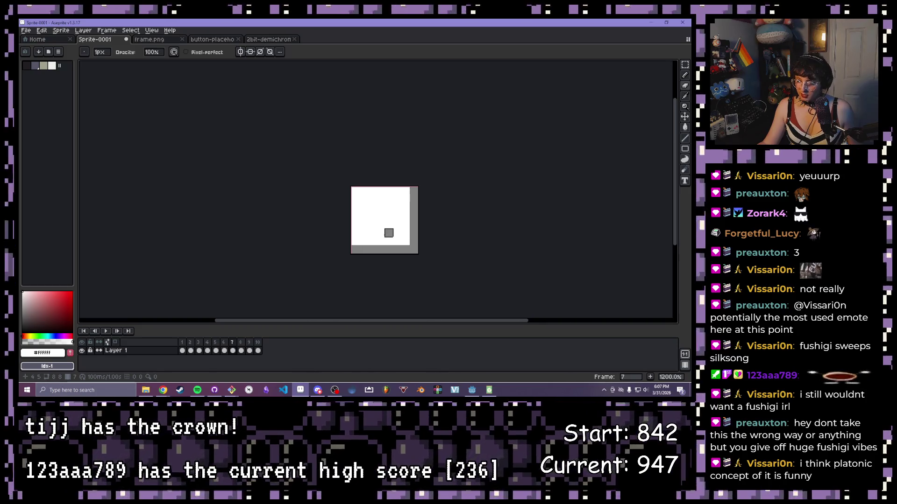
{"action": "left_click", "coordinate": [380, 232]}
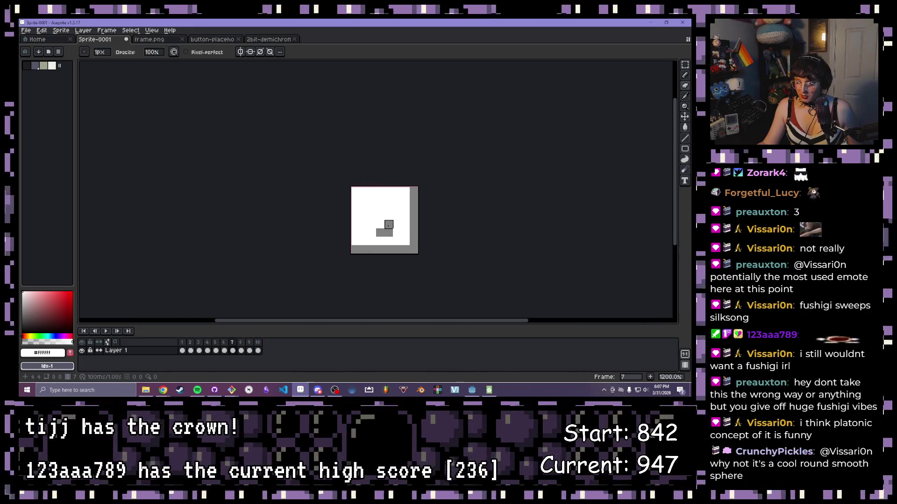
{"action": "left_click", "coordinate": [380, 225]}
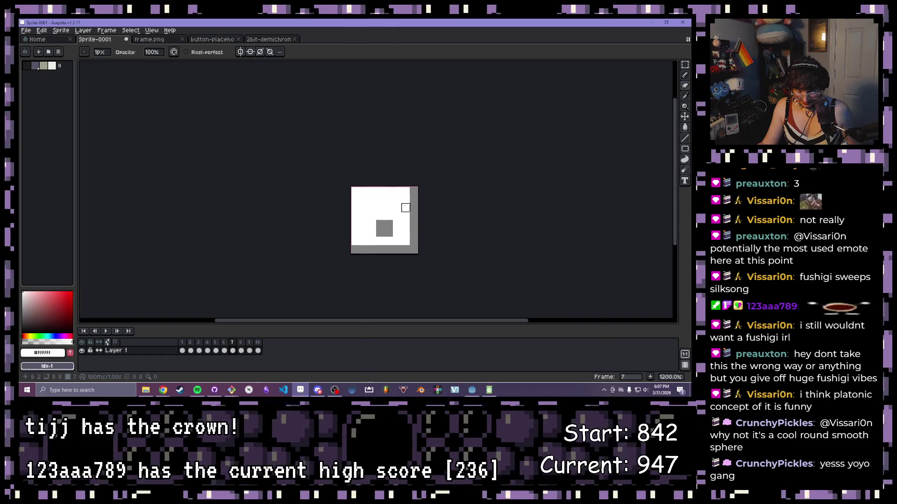
{"action": "mouse_move", "coordinate": [406, 207]}
{"action": "left_mouse_down"}
{"action": "mouse_move", "coordinate": [389, 200]}
{"action": "mouse_move", "coordinate": [380, 207]}
{"action": "left_mouse_up"}
{"action": "left_click", "coordinate": [380, 200]}
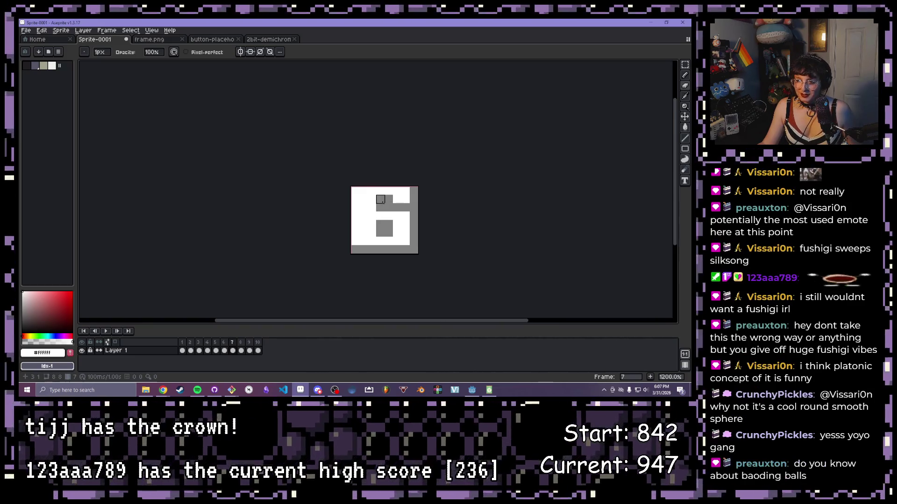
{"action": "left_click_drag", "start_coordinate": [380, 207], "coordinate": [372, 208]}
{"action": "left_click", "coordinate": [372, 199]}
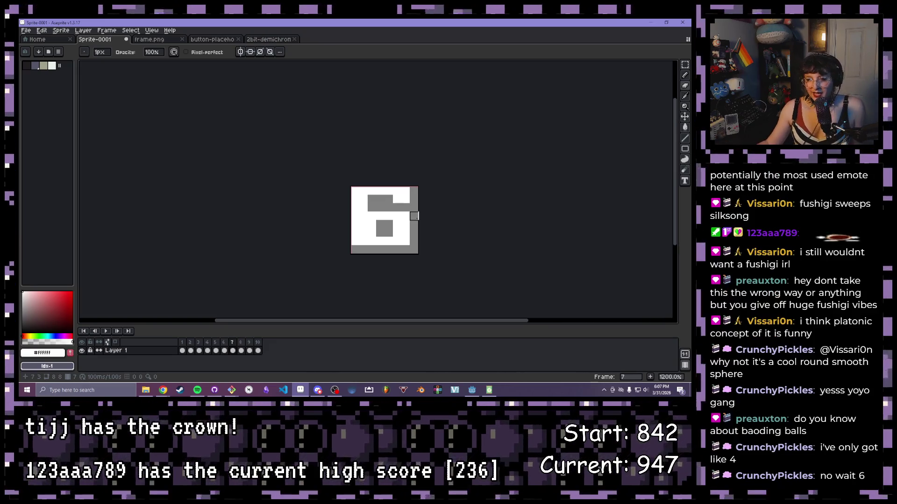
Go to blank frame 8 and start clearing its bottom-right corner for a 7
{"action": "left_click", "coordinate": [242, 342]}
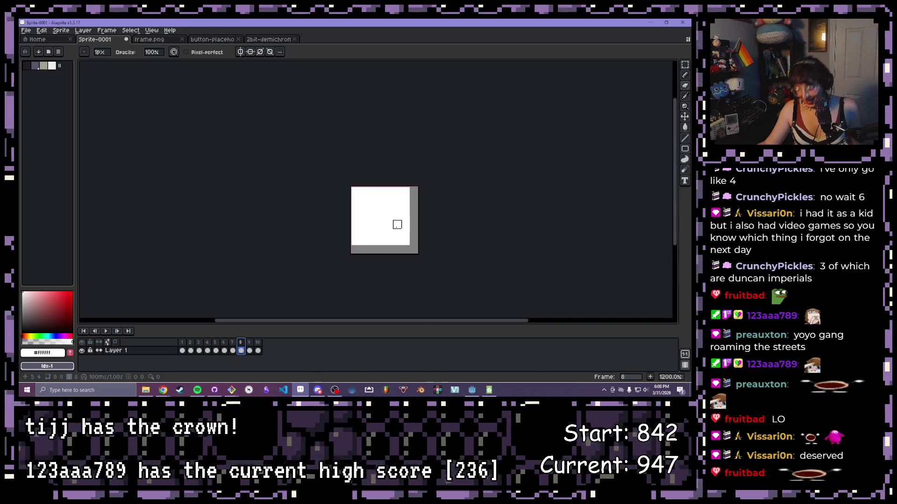
{"action": "left_click", "coordinate": [405, 241]}
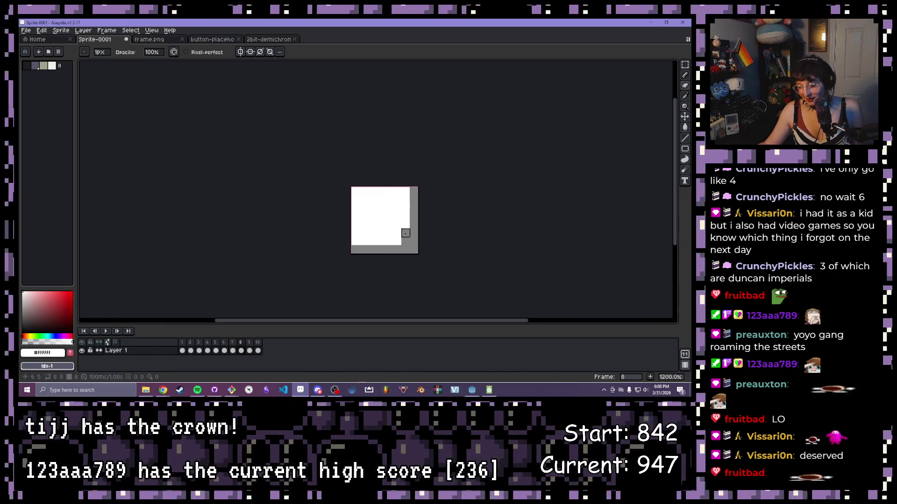
Erase the right columns and area under the top bar to carve a 7, restoring one pixel
{"action": "left_click_drag", "start_coordinate": [406, 233], "coordinate": [405, 208]}
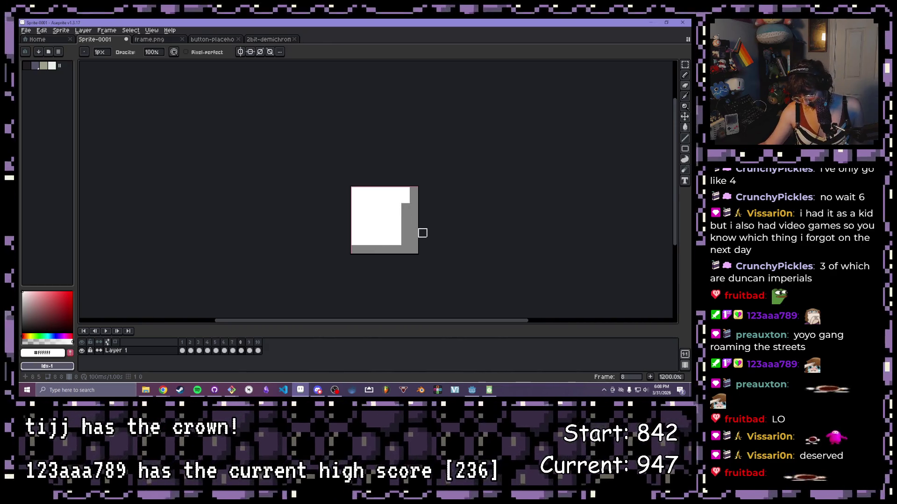
{"action": "left_click_drag", "start_coordinate": [397, 242], "coordinate": [397, 216]}
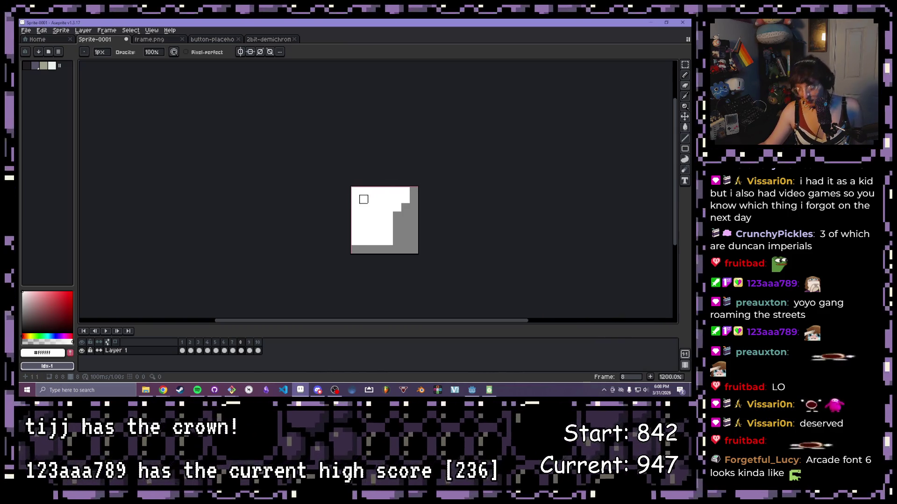
{"action": "left_click_drag", "start_coordinate": [355, 208], "coordinate": [389, 199]}
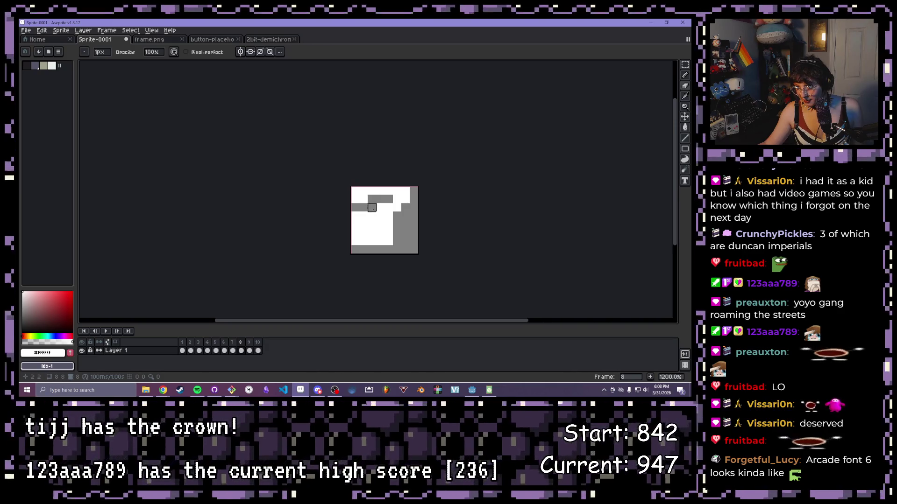
{"action": "left_click", "coordinate": [380, 207]}
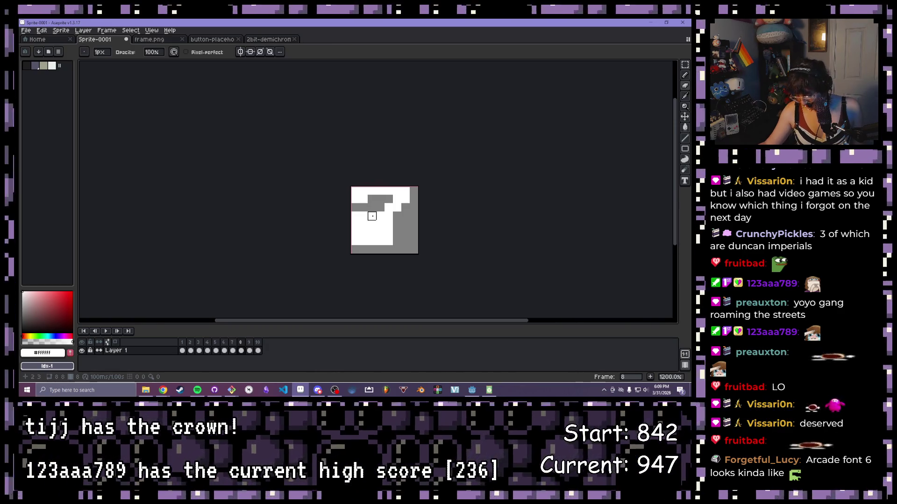
{"action": "mouse_move", "coordinate": [372, 215]}
{"action": "left_mouse_down"}
{"action": "mouse_move", "coordinate": [355, 216]}
{"action": "mouse_move", "coordinate": [355, 241]}
{"action": "mouse_move", "coordinate": [363, 218]}
{"action": "mouse_move", "coordinate": [363, 241]}
{"action": "left_mouse_up"}
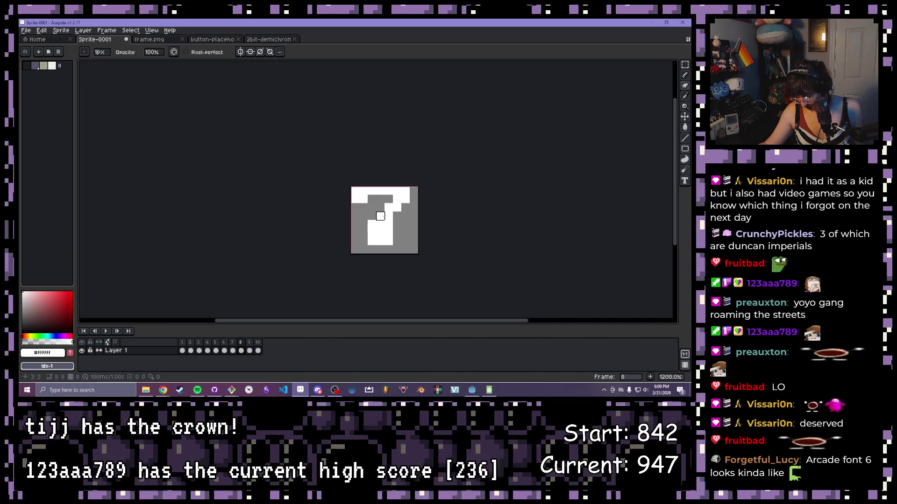
{"action": "left_click", "coordinate": [380, 224]}
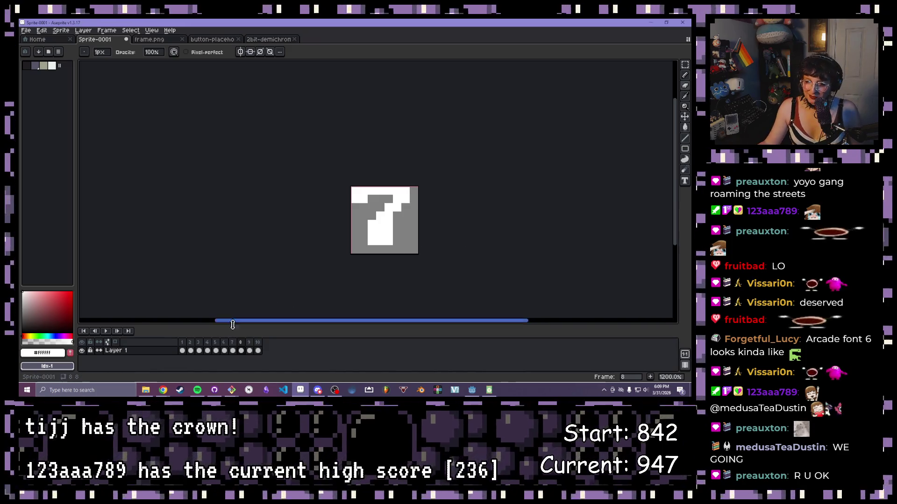
Go to frame 9's blank white tile for the next digit
{"action": "left_click", "coordinate": [249, 350]}
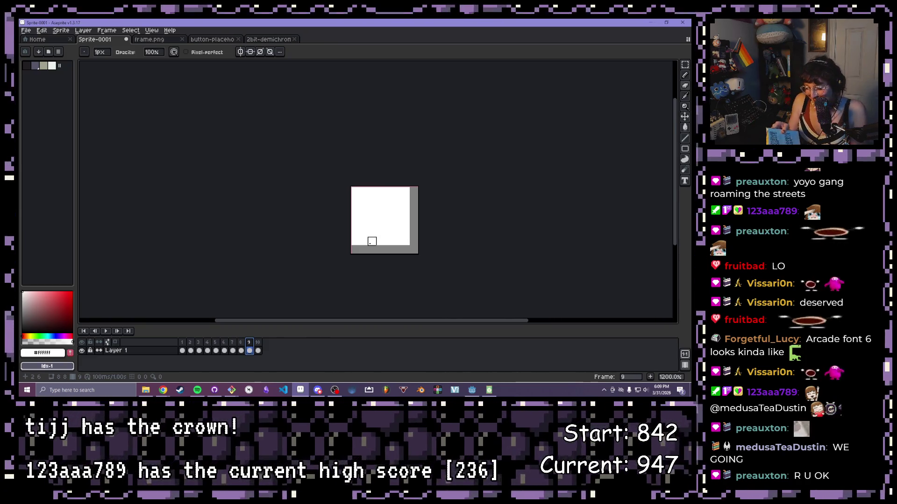
Erase the 8's lower 2x2 hole on frame 9, undoing a misplaced first attempt
{"action": "left_click", "coordinate": [372, 232]}
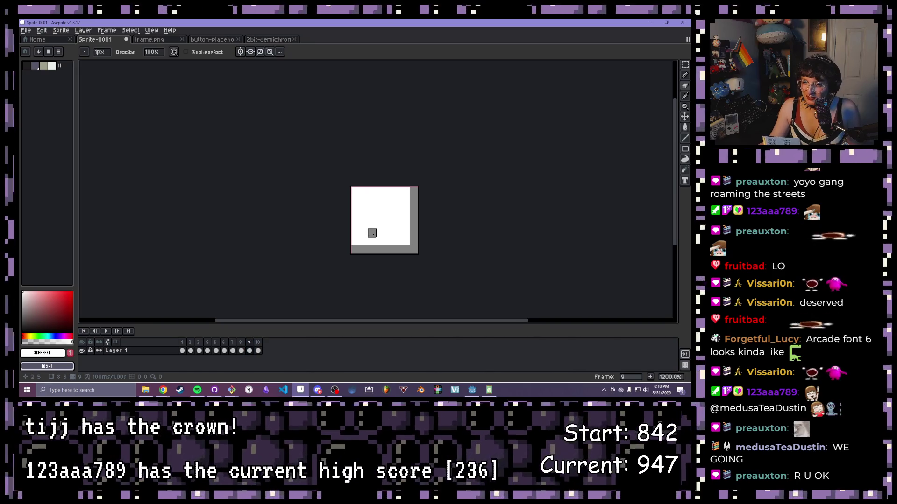
{"action": "left_click", "coordinate": [380, 233]}
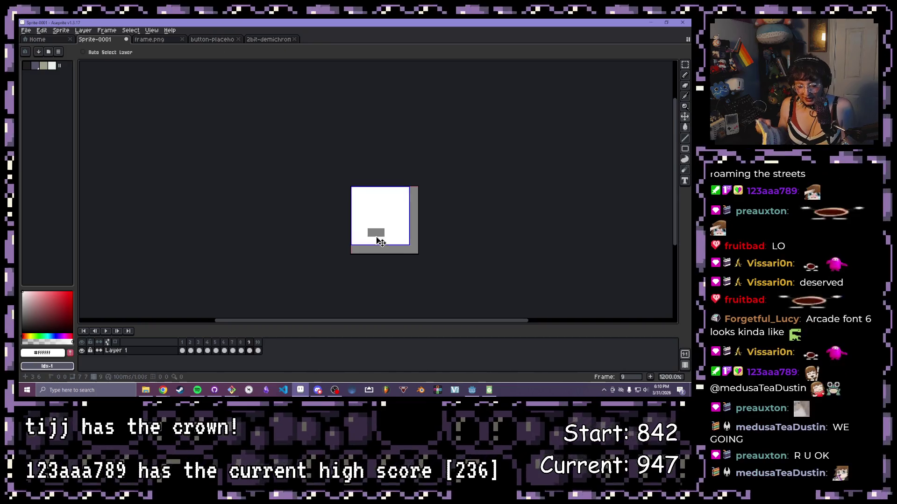
{"action": "key", "text": "ctrl+z"}
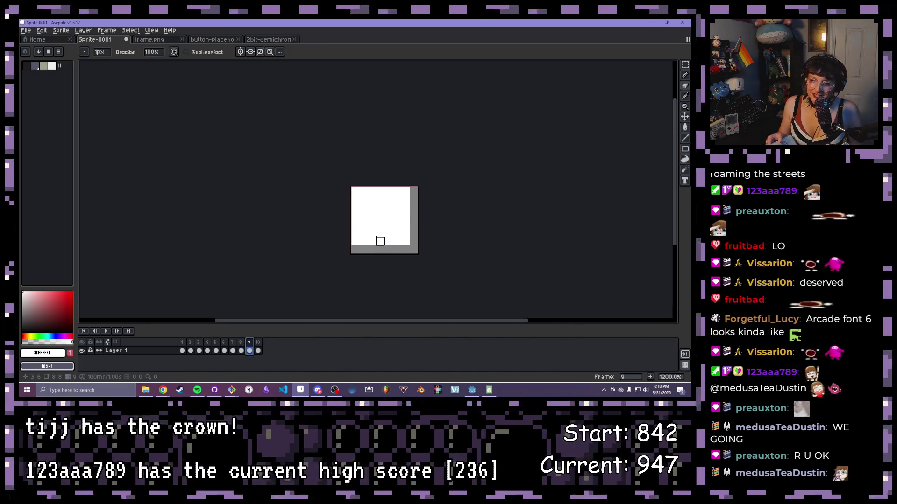
{"action": "left_click", "coordinate": [389, 232]}
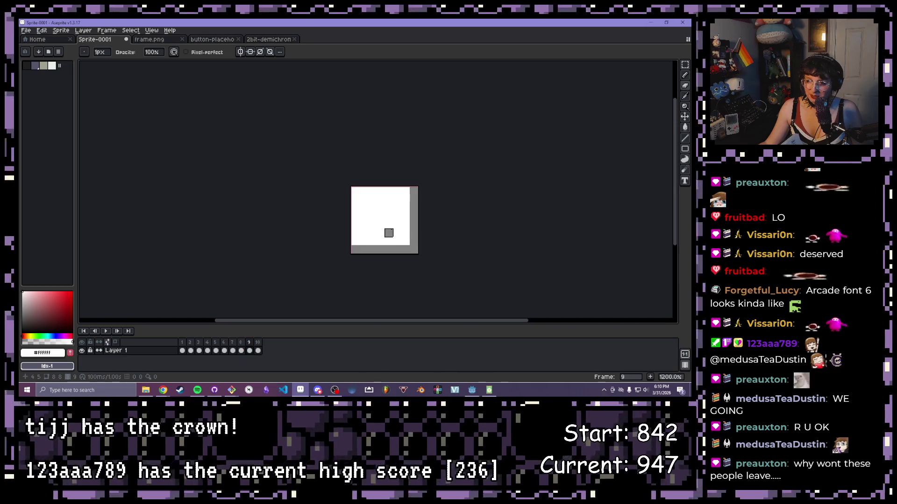
{"action": "left_click", "coordinate": [380, 233]}
{"action": "left_click", "coordinate": [389, 224]}
{"action": "left_click", "coordinate": [380, 224]}
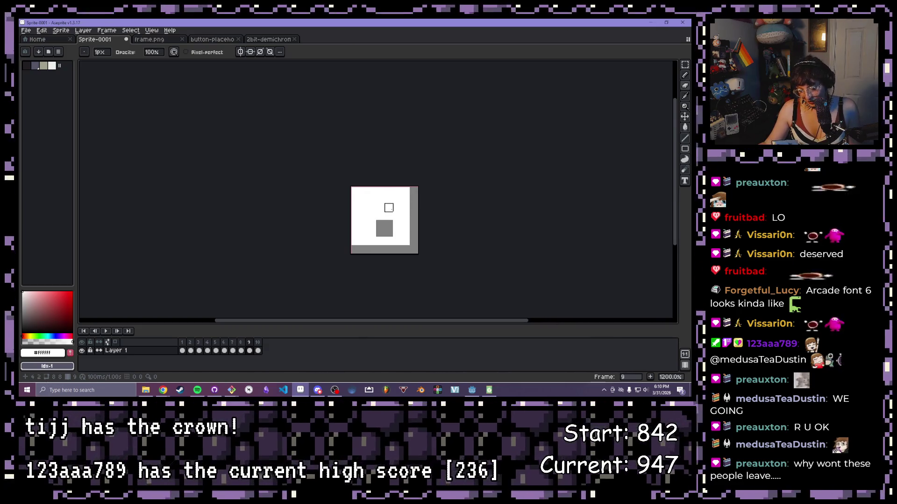
Cut the 8's upper 2x2 hole and clear the tile's top-right corner pixels
{"action": "right_click", "coordinate": [389, 207]}
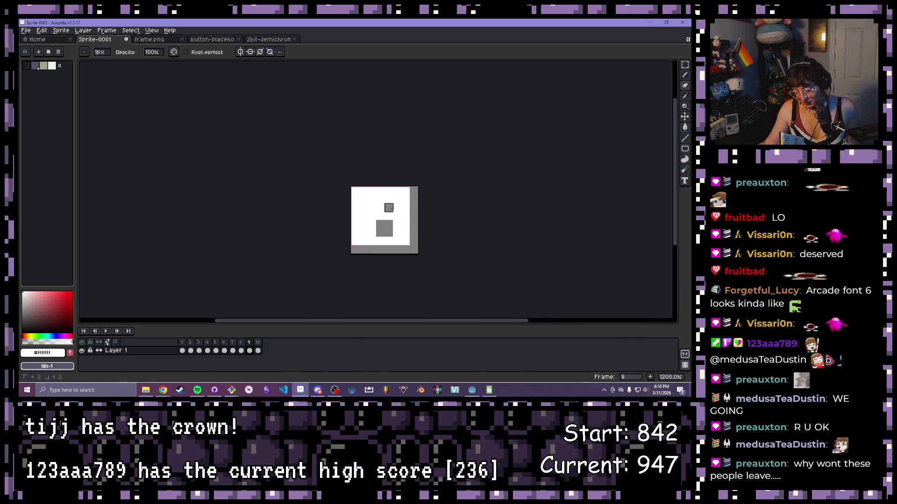
{"action": "right_click", "coordinate": [388, 199]}
{"action": "right_click", "coordinate": [380, 200]}
{"action": "right_click", "coordinate": [380, 207]}
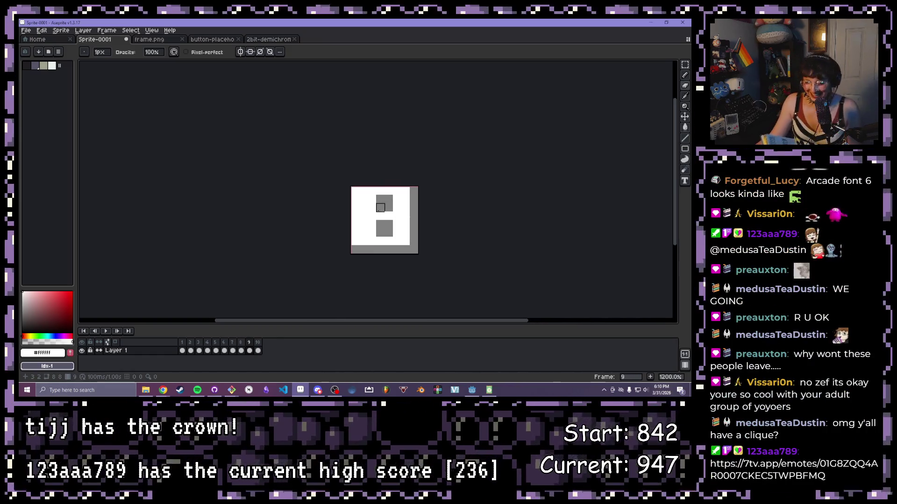
{"action": "right_click", "coordinate": [405, 199]}
{"action": "right_click", "coordinate": [405, 191]}
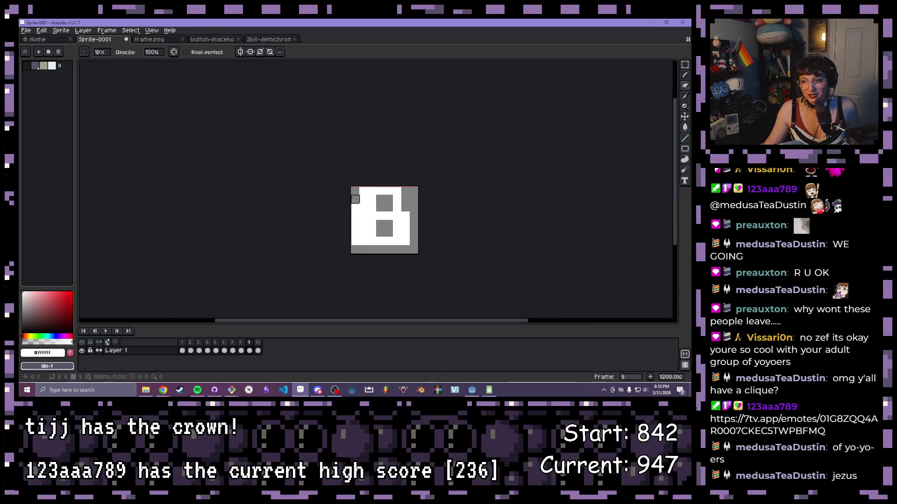
Clear the left edge beside the 8, then restore white edge pixels with the Pencil
{"action": "left_click_drag", "start_coordinate": [354, 199], "coordinate": [355, 216]}
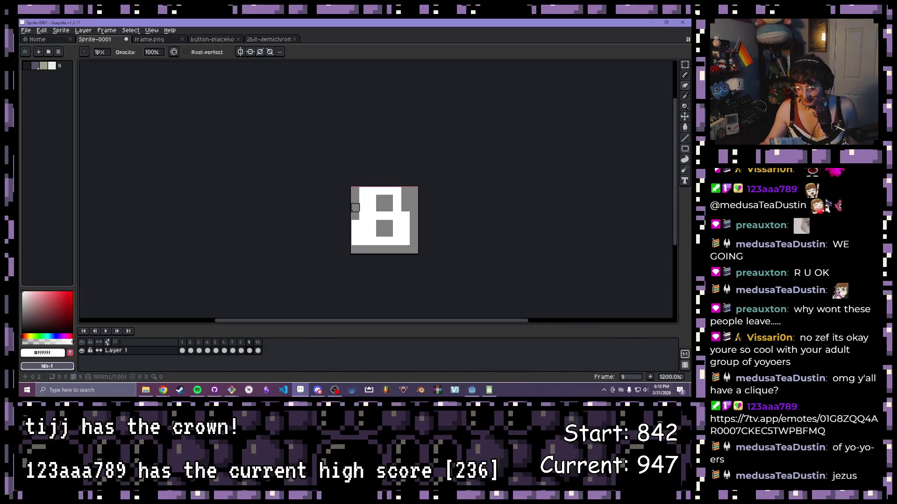
{"action": "key", "text": "b"}
{"action": "left_click", "coordinate": [355, 215]}
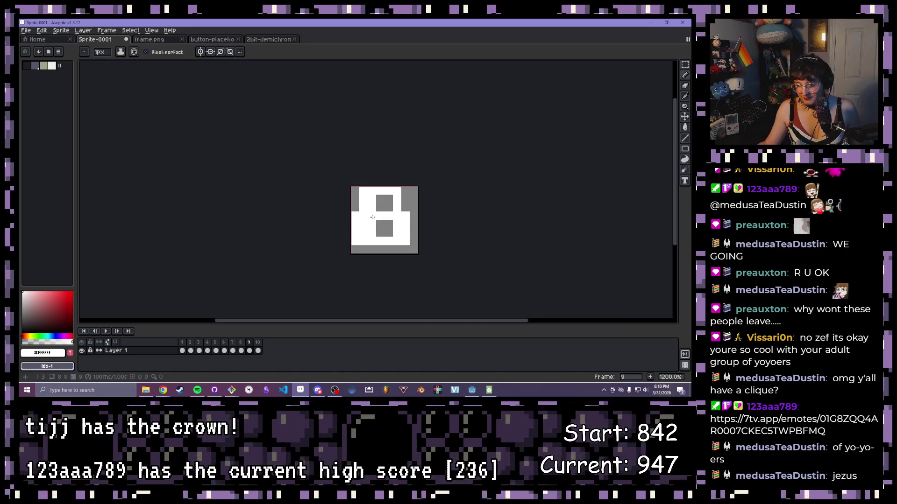
{"action": "left_click", "coordinate": [414, 223]}
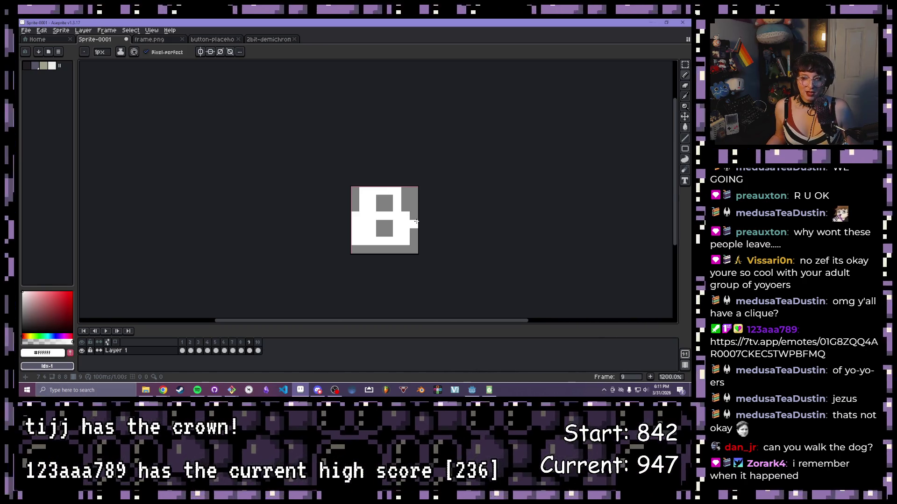
On frame 10, erase the 9's lower-left notch from the white tile
{"action": "left_click", "coordinate": [258, 350]}
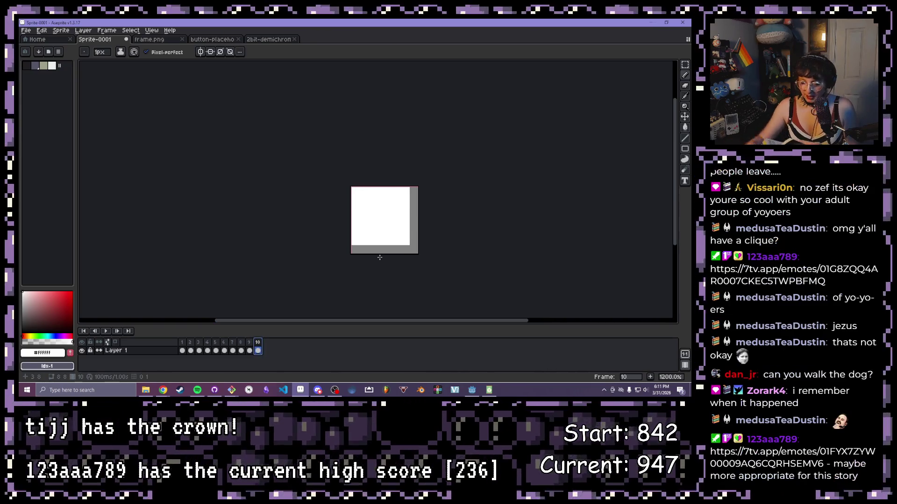
{"action": "key", "text": "e"}
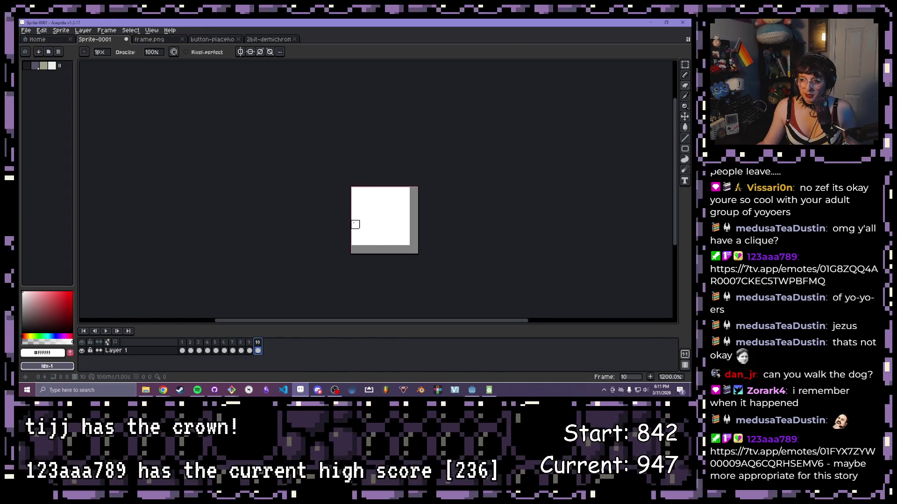
{"action": "left_click_drag", "start_coordinate": [355, 225], "coordinate": [380, 233]}
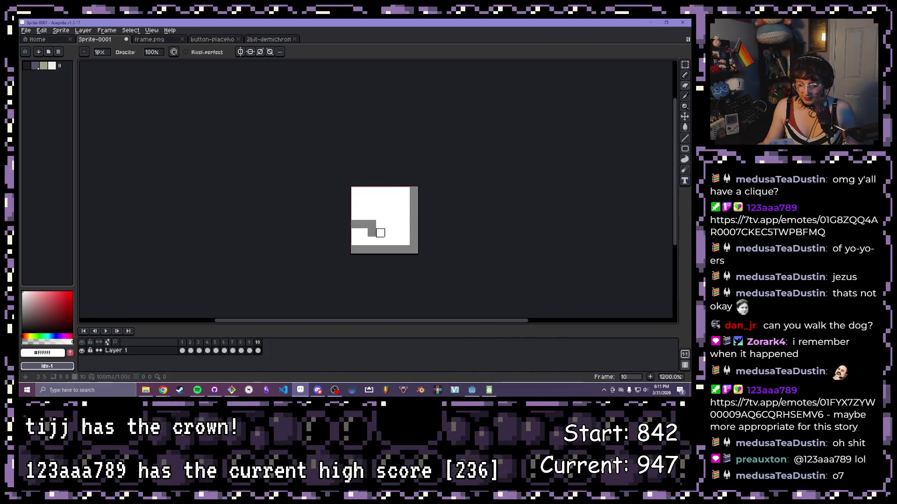
{"action": "left_click", "coordinate": [380, 233]}
{"action": "left_click", "coordinate": [381, 225]}
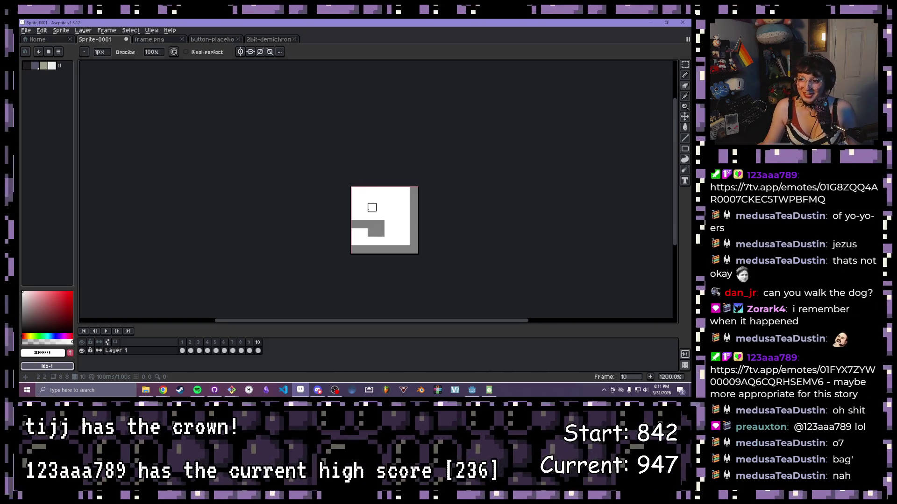
Erase a 3x2 upper hole to complete the 9's shape
{"action": "left_click", "coordinate": [371, 207]}
{"action": "left_click", "coordinate": [380, 208]}
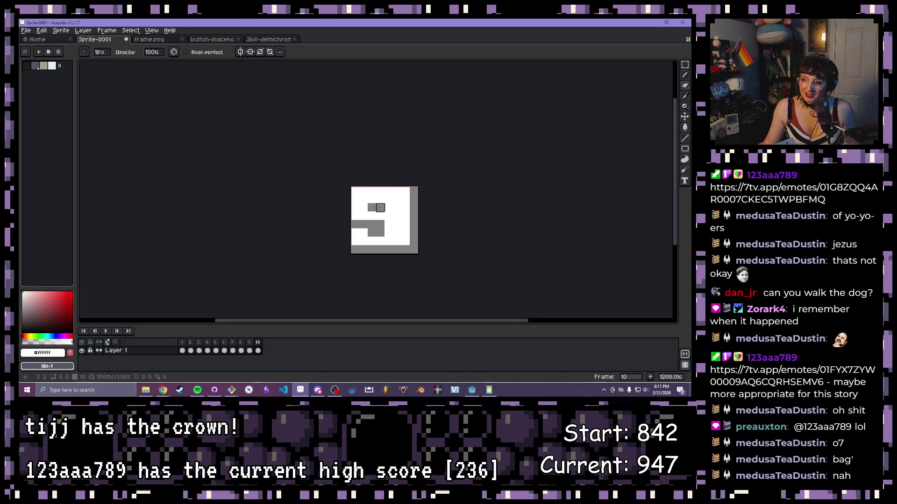
{"action": "left_click", "coordinate": [388, 207]}
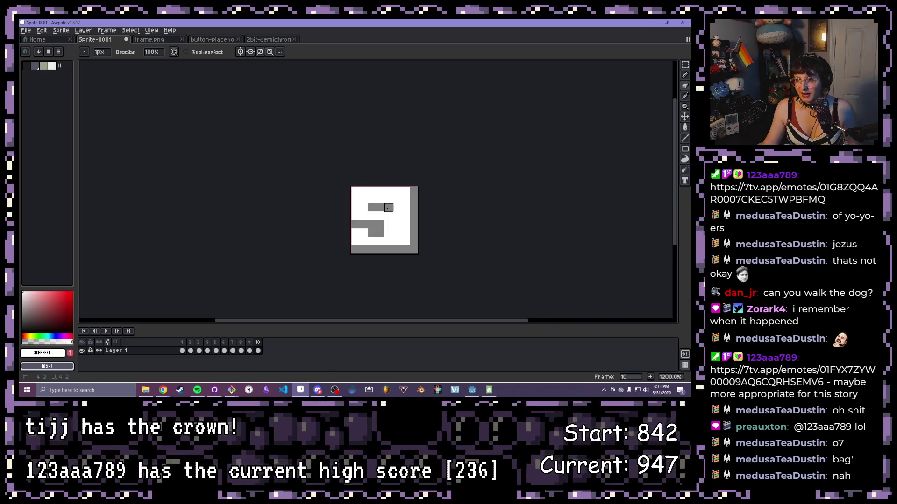
{"action": "left_click", "coordinate": [389, 199]}
{"action": "left_click", "coordinate": [381, 199]}
{"action": "left_click", "coordinate": [371, 199]}
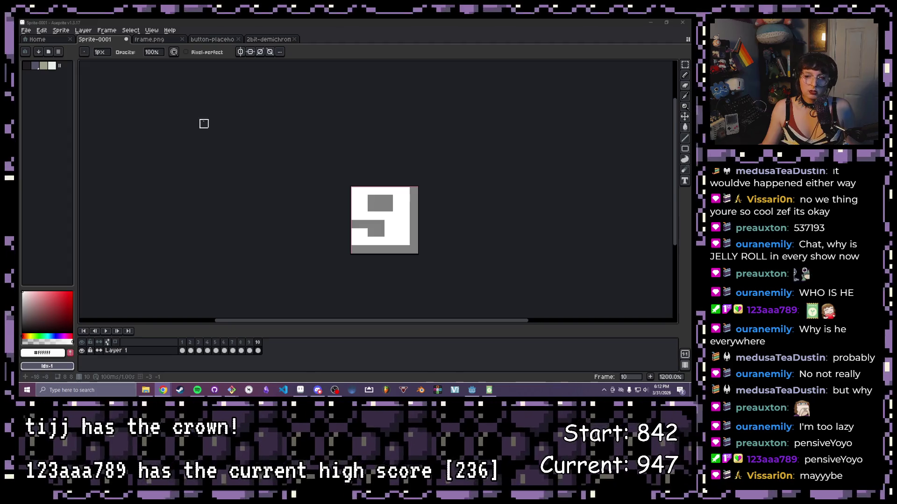
Filter the new-node list by 'sprite' and add a Sprite2D child to TileButton
{"action": "left_click", "coordinate": [363, 149]}
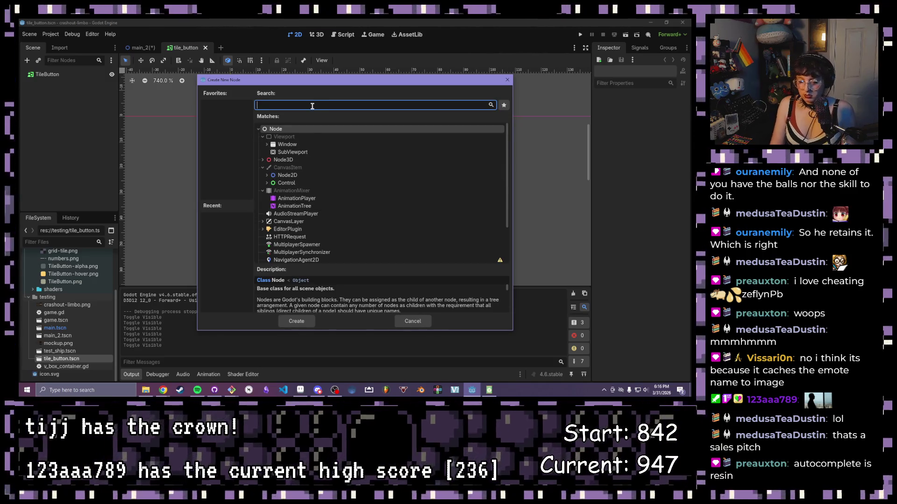
{"action": "type", "text": "sprite"}
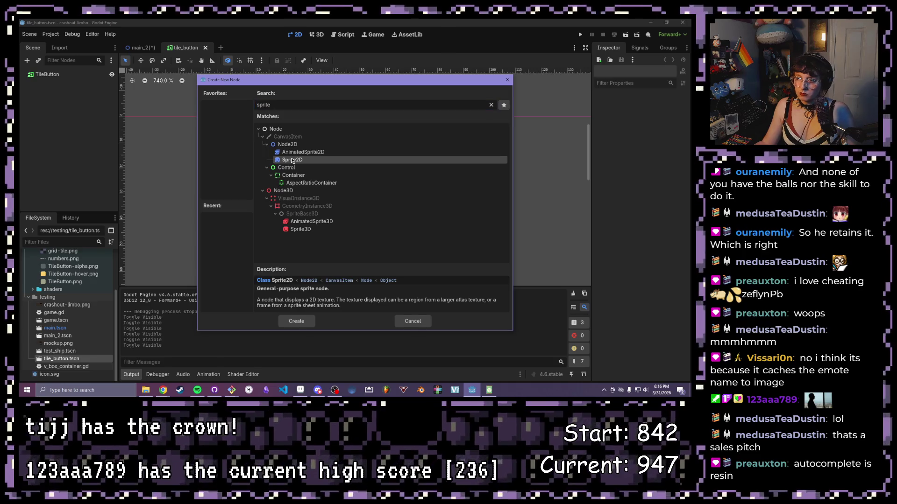
{"action": "double_click", "coordinate": [291, 160]}
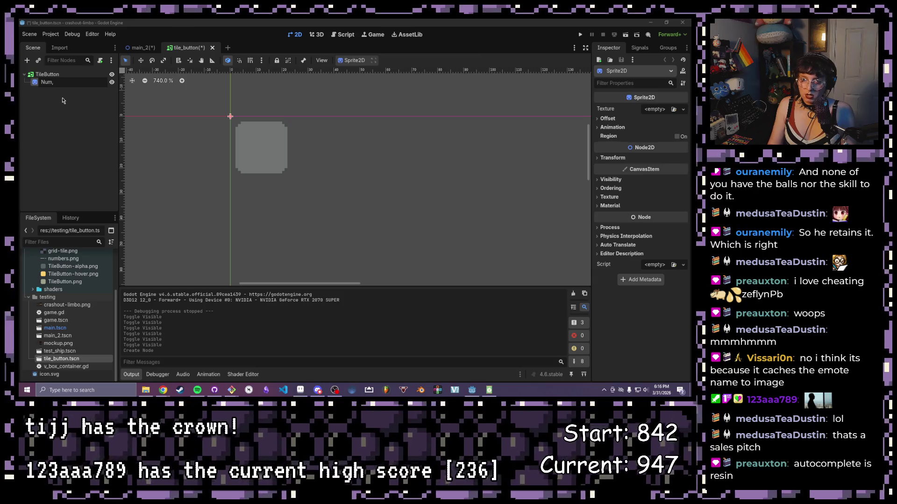
Name the Sprite2D 'Number', assign numbers.png as its texture, and test-run the game
{"action": "type", "text": "er"}
{"action": "key", "text": "Return"}
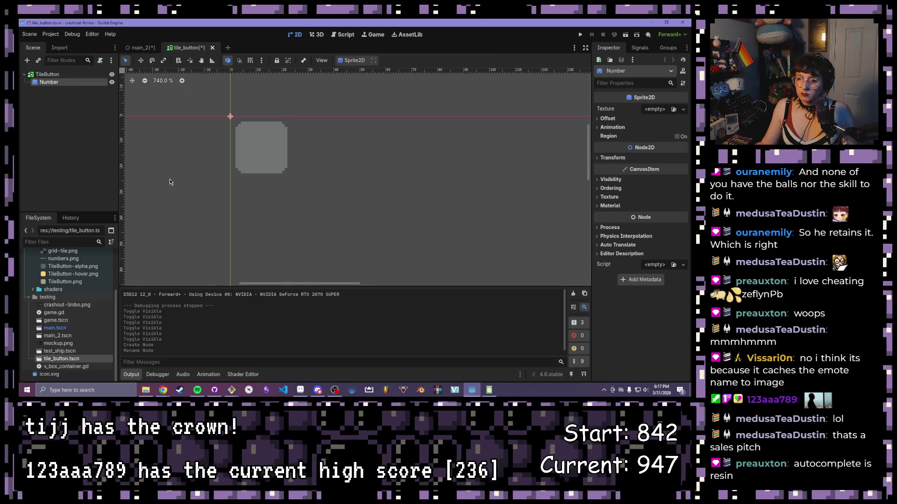
{"action": "scroll", "coordinate": [52, 294], "scroll_direction": "up", "scroll_amount": 3}
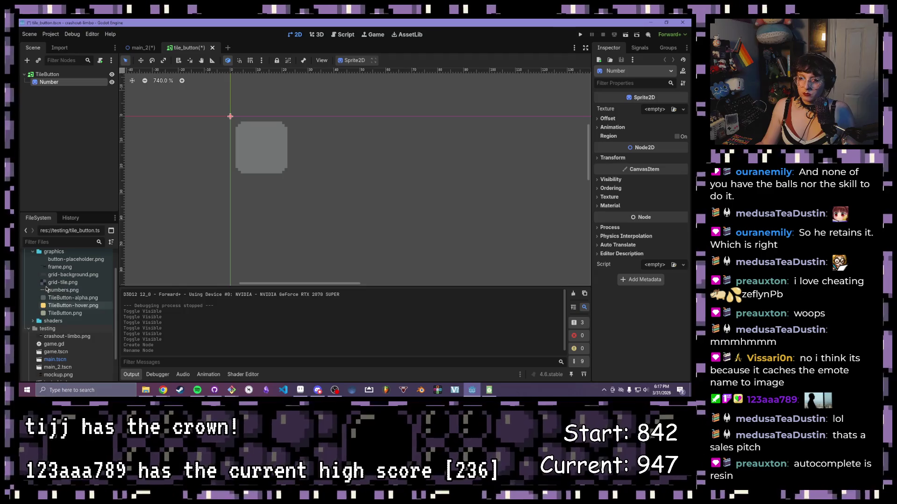
{"action": "left_click", "coordinate": [49, 291]}
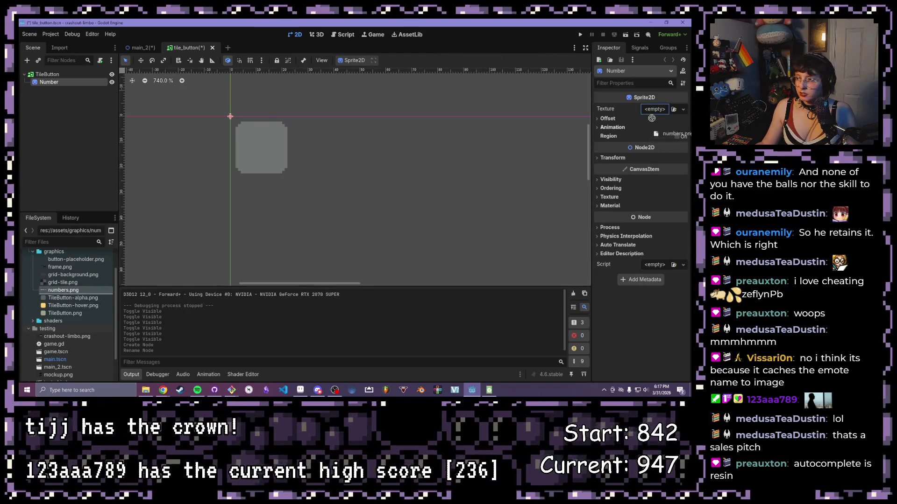
{"action": "left_click_drag", "start_coordinate": [652, 121], "coordinate": [648, 110]}
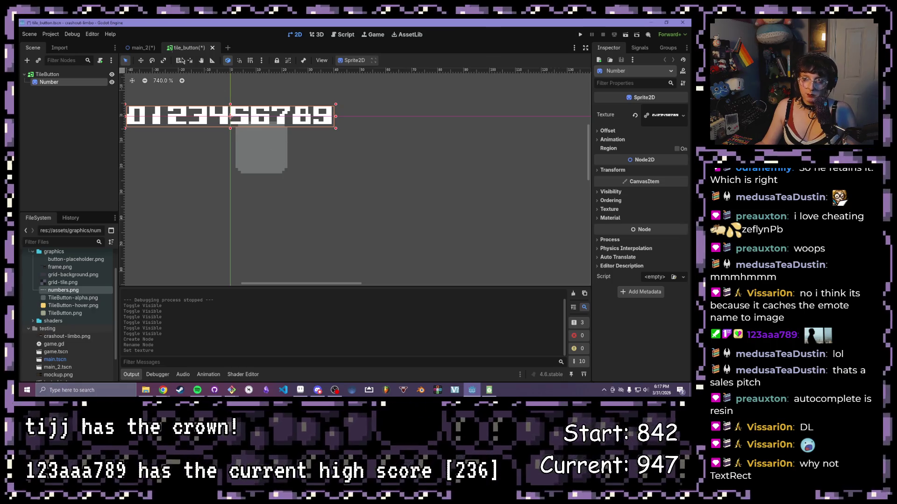
{"action": "left_click", "coordinate": [626, 35]}
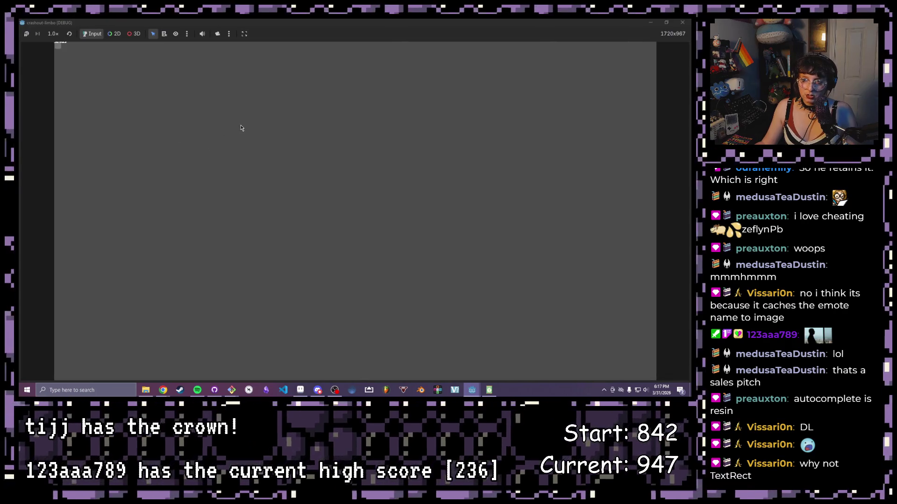
Close the test game, rerun main_2, stop it, and return to tile_button
{"action": "left_click", "coordinate": [690, 24]}
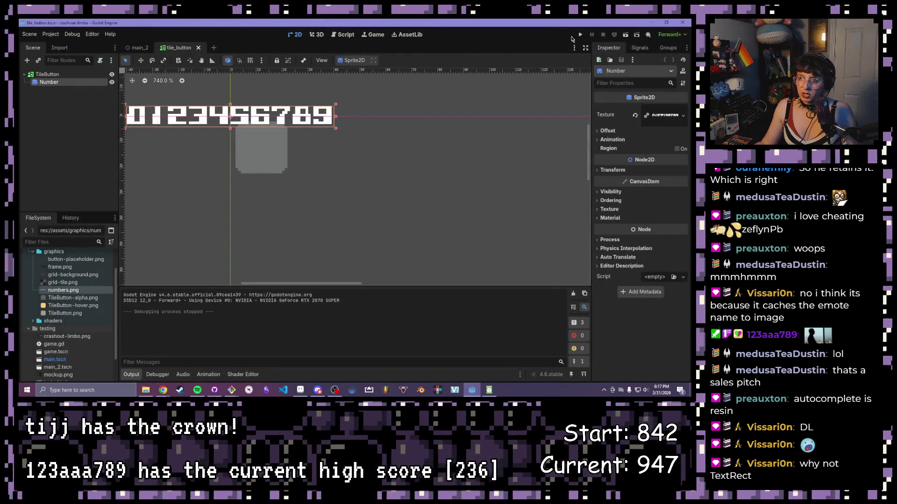
{"action": "left_click", "coordinate": [140, 47]}
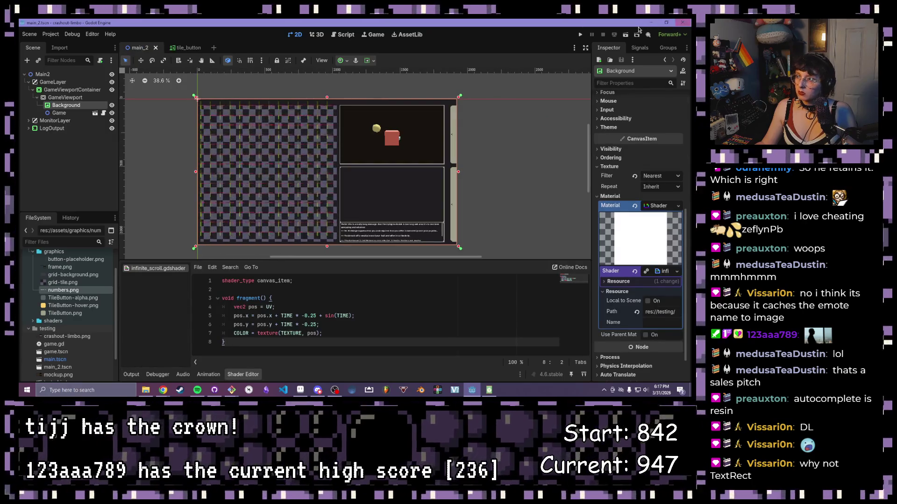
{"action": "left_click", "coordinate": [626, 36]}
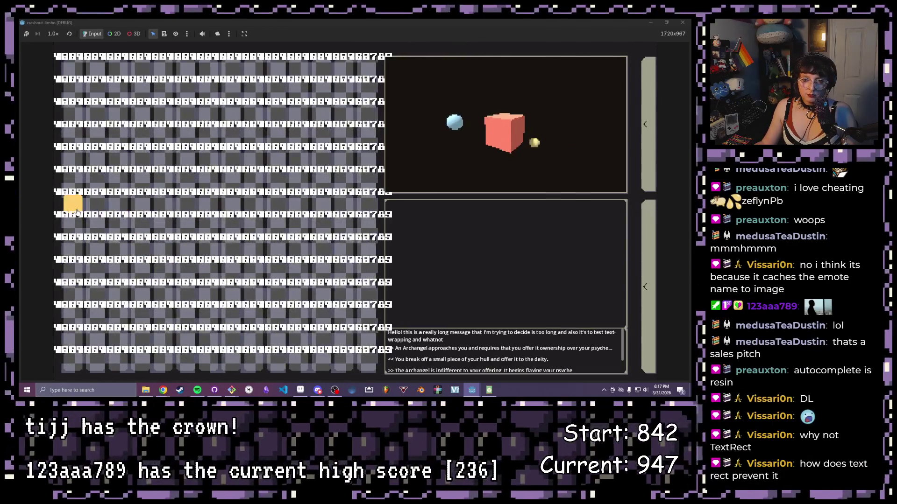
{"action": "left_click", "coordinate": [682, 22]}
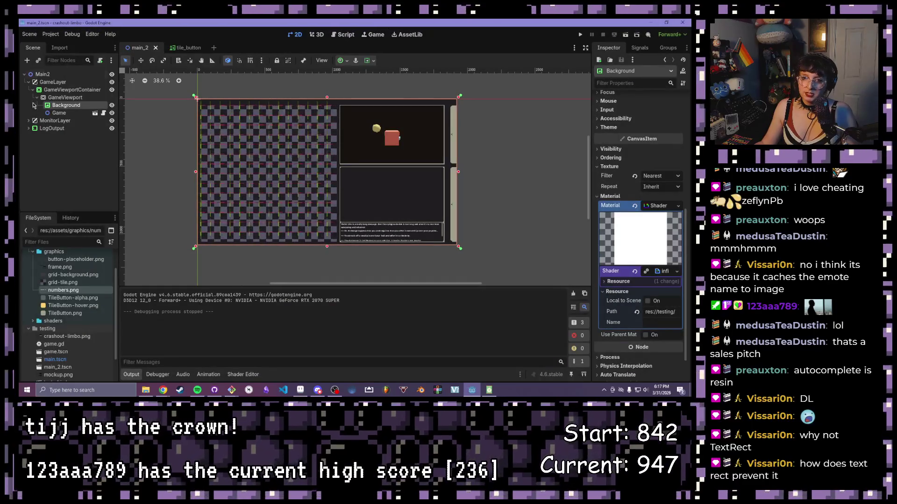
{"action": "left_click", "coordinate": [190, 47]}
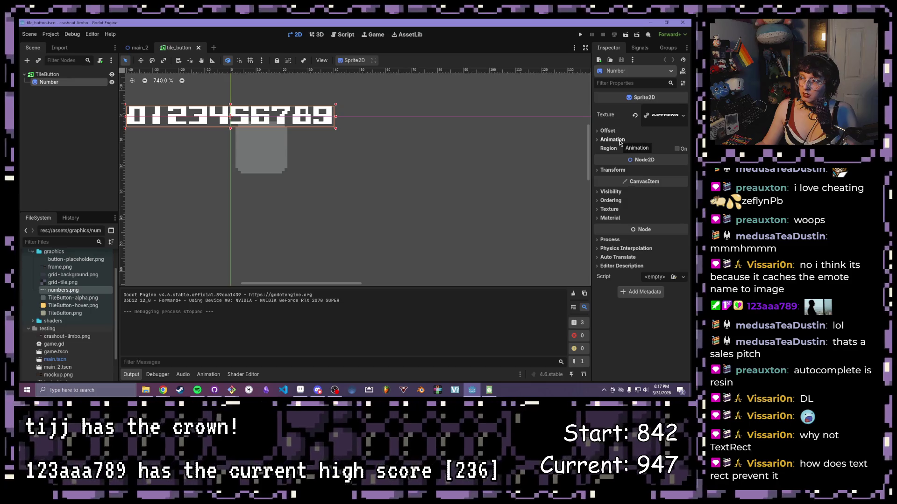
{"action": "left_click", "coordinate": [56, 73]}
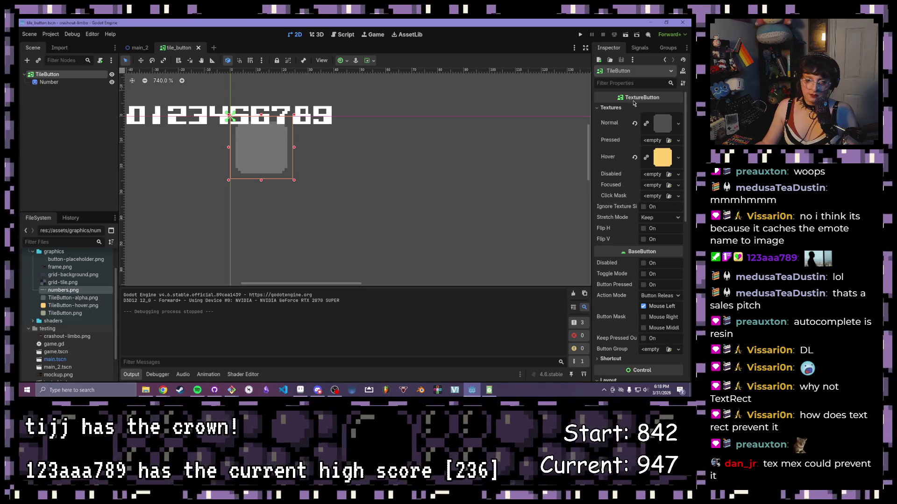
{"action": "mouse_move", "coordinate": [635, 107]}
{"action": "scroll", "coordinate": [632, 208], "scroll_direction": "down", "scroll_amount": 10}
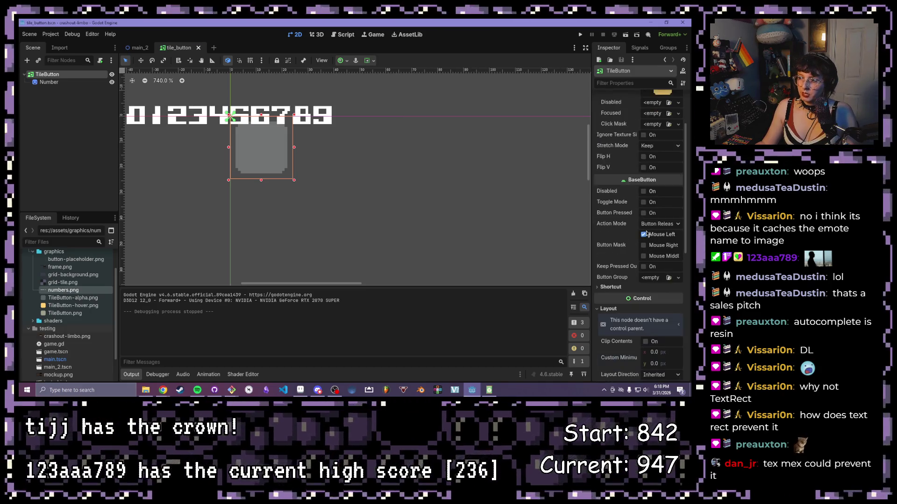
{"action": "scroll", "coordinate": [632, 209], "scroll_direction": "up", "scroll_amount": 3}
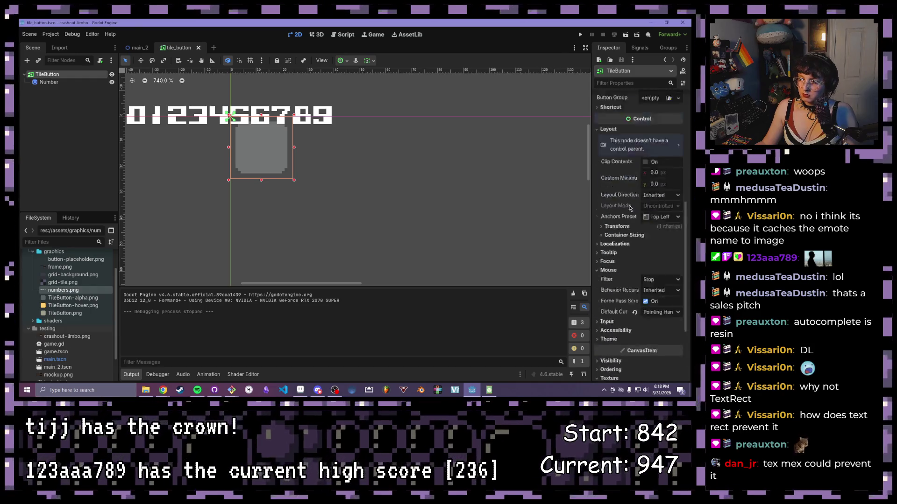
{"action": "scroll", "coordinate": [630, 210], "scroll_direction": "up", "scroll_amount": 2}
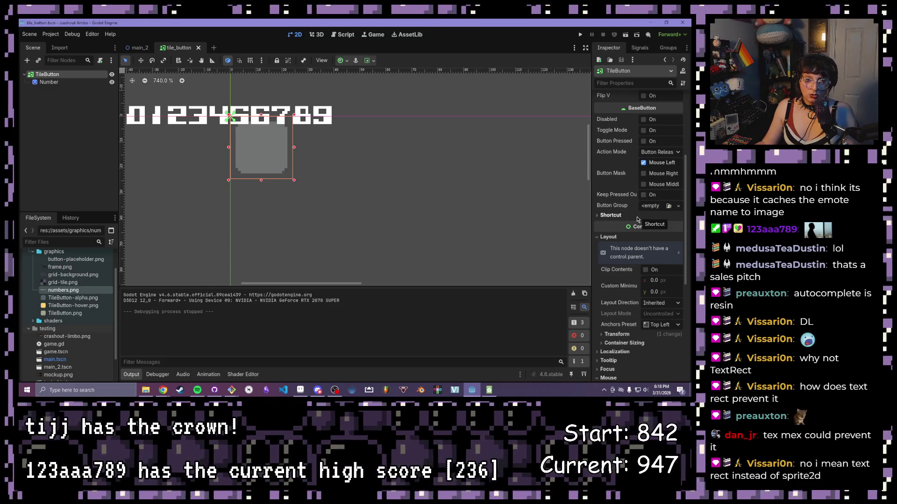
{"action": "scroll", "coordinate": [637, 219], "scroll_direction": "up", "scroll_amount": 4}
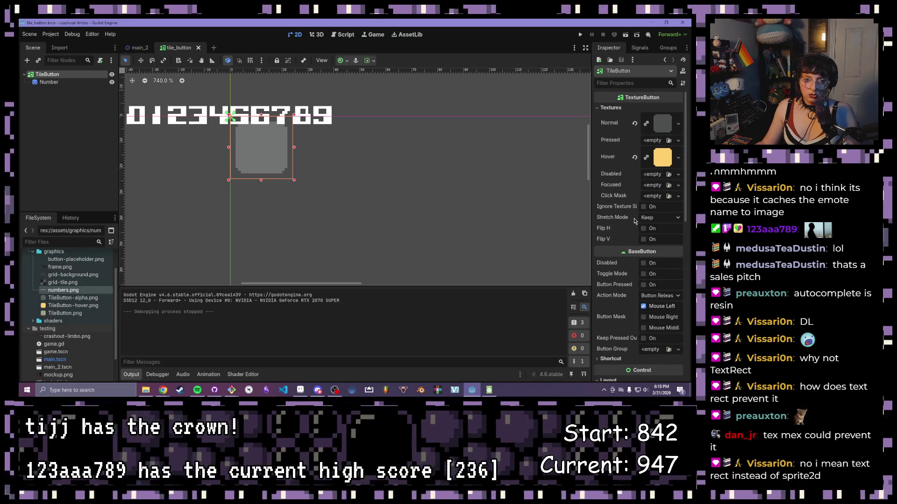
{"action": "left_click", "coordinate": [49, 82]}
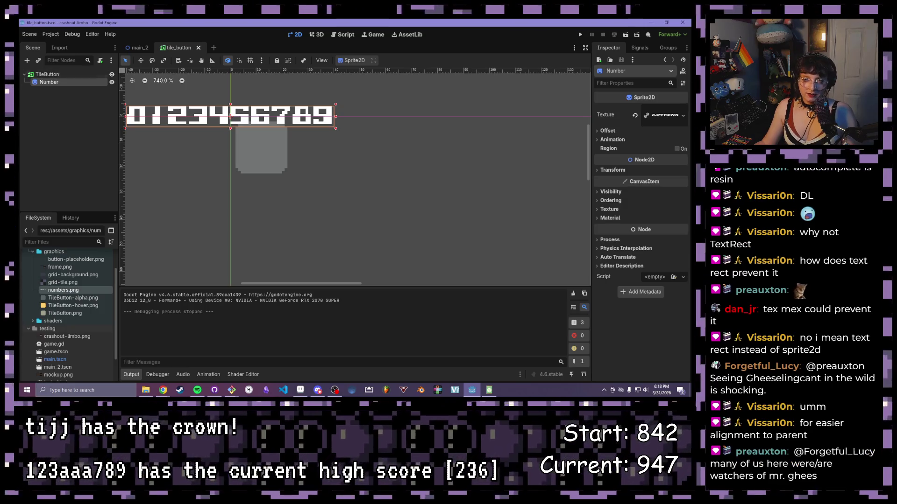
Open game.tscn from the FileSystem dock in its own tab
{"action": "left_click", "coordinate": [131, 51]}
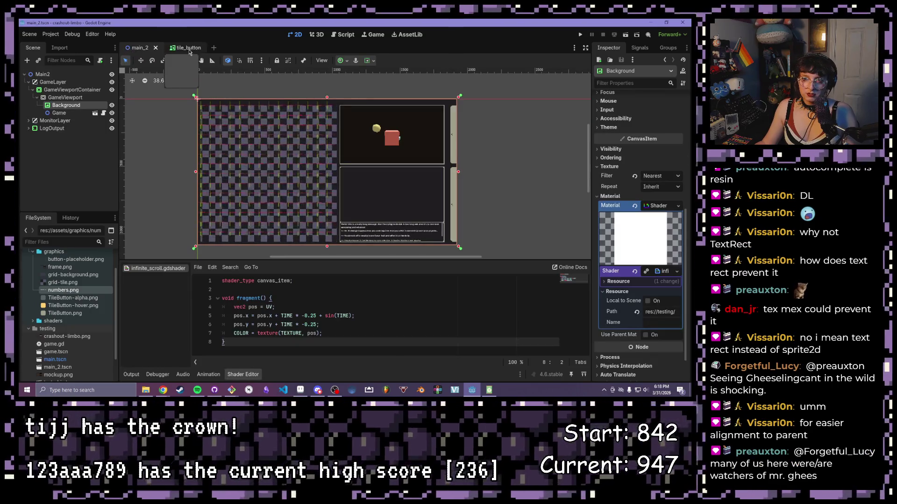
{"action": "left_click", "coordinate": [187, 48]}
{"action": "scroll", "coordinate": [60, 299], "scroll_direction": "down", "scroll_amount": 2}
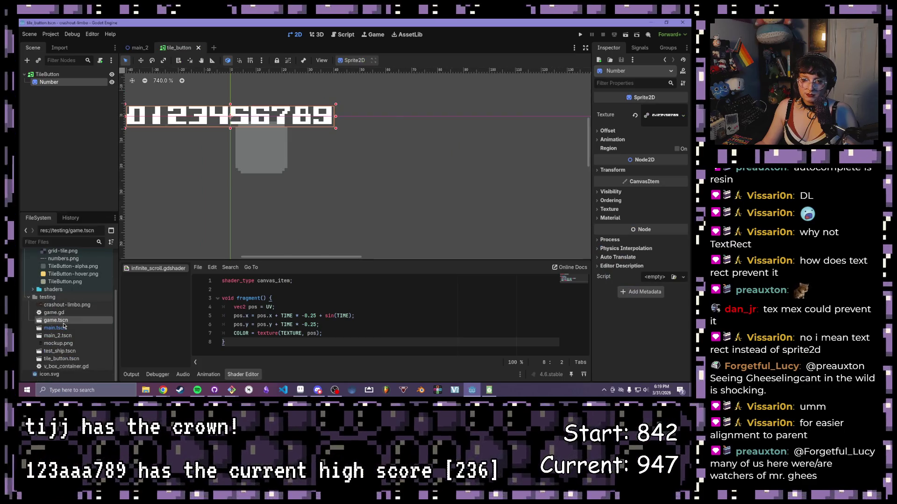
{"action": "double_click", "coordinate": [56, 320]}
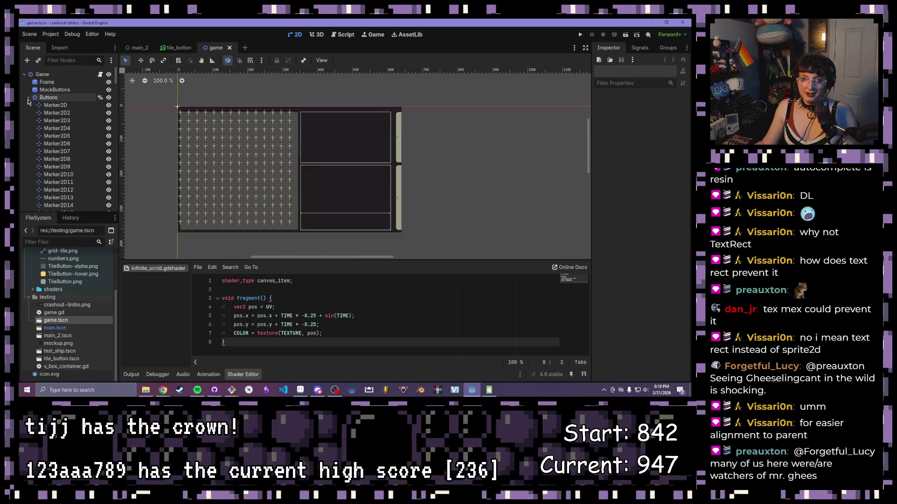
Expand Buttons and inspect the Marker2D positions, cancelling an accidental rename of Marker2D3
{"action": "left_click", "coordinate": [29, 97]}
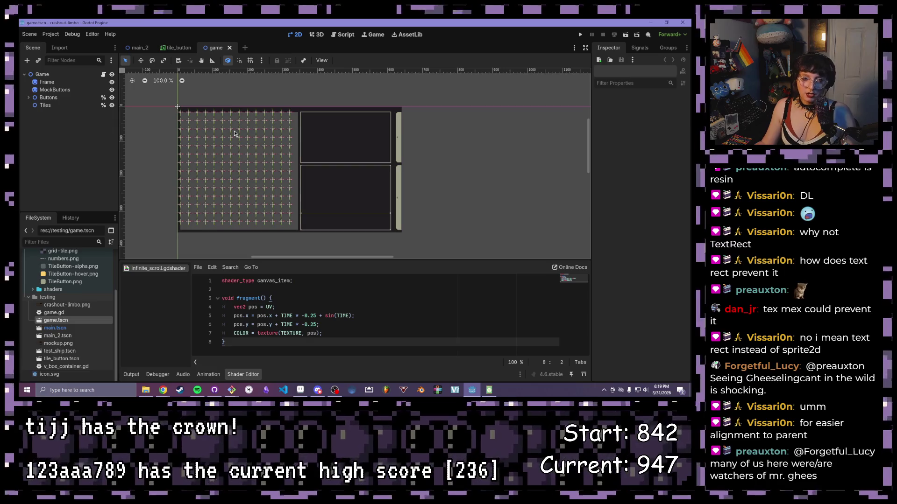
{"action": "left_click", "coordinate": [29, 97]}
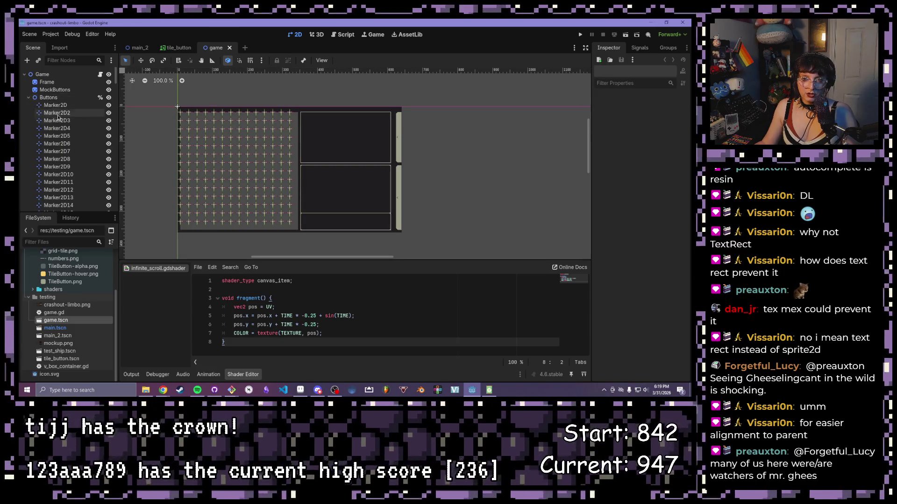
{"action": "scroll", "coordinate": [65, 136], "scroll_direction": "down", "scroll_amount": 10}
{"action": "scroll", "coordinate": [68, 137], "scroll_direction": "down", "scroll_amount": 20}
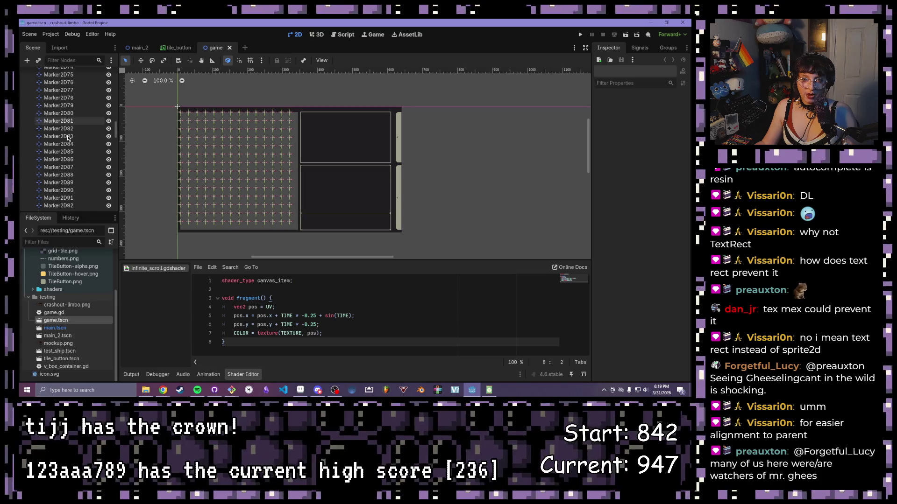
{"action": "scroll", "coordinate": [45, 171], "scroll_direction": "down", "scroll_amount": 10}
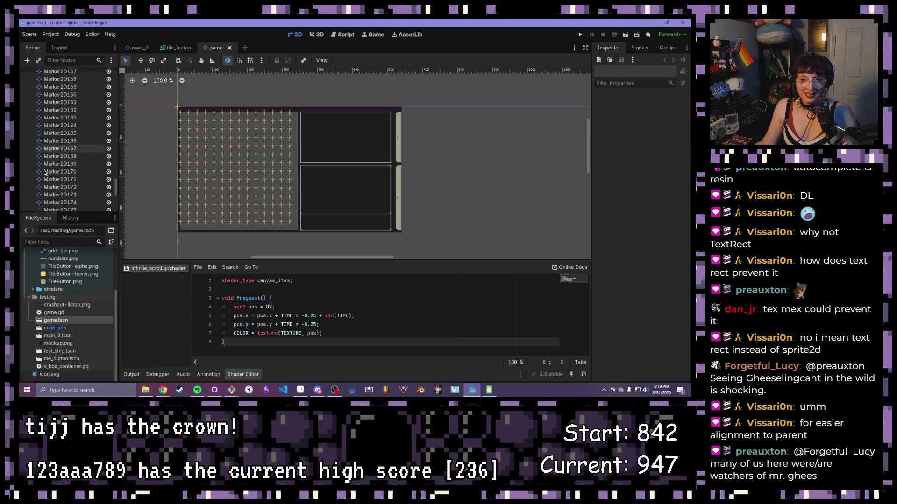
{"action": "scroll", "coordinate": [218, 152], "scroll_direction": "up", "scroll_amount": 3}
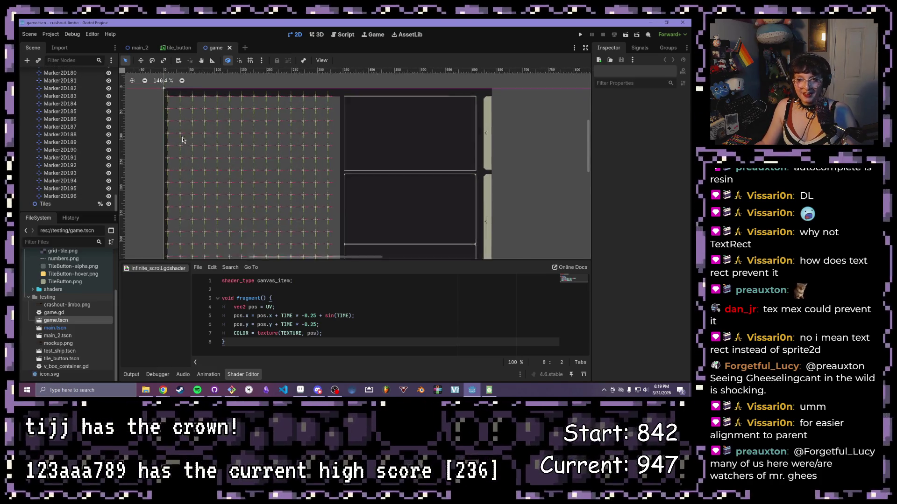
{"action": "scroll", "coordinate": [84, 138], "scroll_direction": "up", "scroll_amount": 8}
{"action": "scroll", "coordinate": [85, 138], "scroll_direction": "up", "scroll_amount": 20}
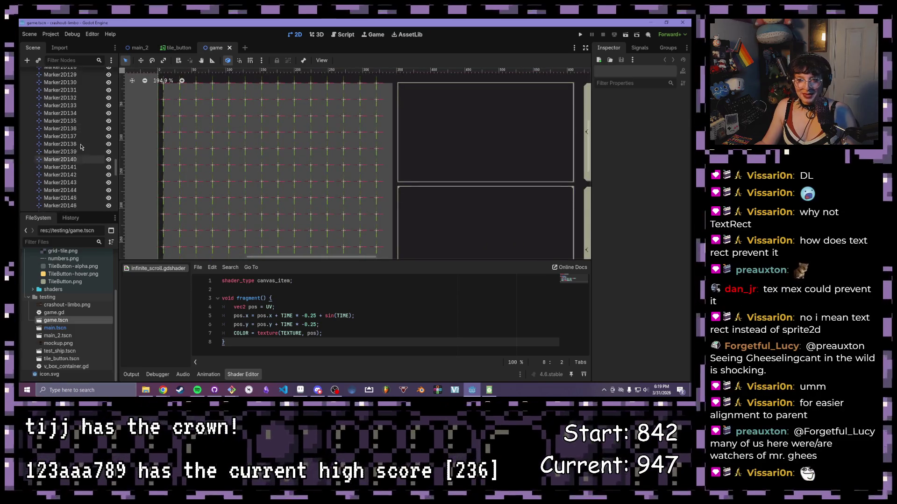
{"action": "scroll", "coordinate": [72, 175], "scroll_direction": "up", "scroll_amount": 15}
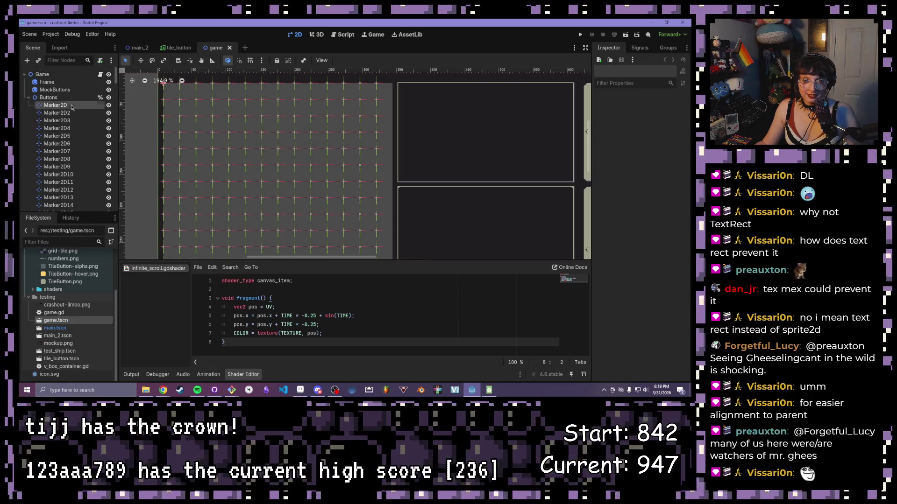
{"action": "left_click", "coordinate": [56, 105]}
{"action": "scroll", "coordinate": [164, 116], "scroll_direction": "up", "scroll_amount": 3}
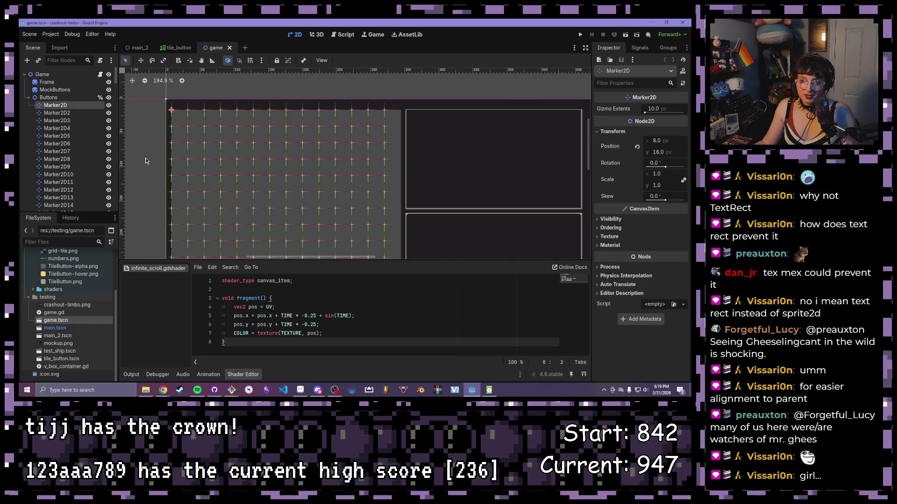
{"action": "left_click", "coordinate": [57, 113]}
{"action": "left_click", "coordinate": [58, 121]}
{"action": "left_click", "coordinate": [59, 121]}
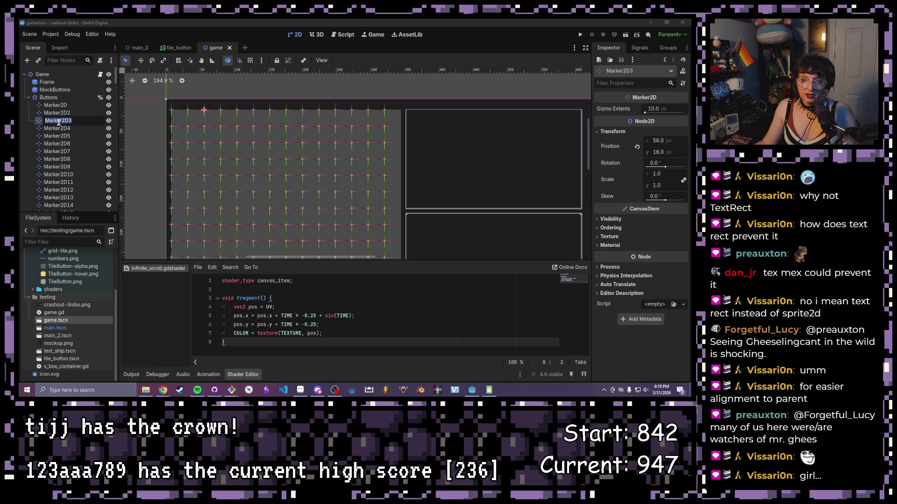
{"action": "key", "text": "Escape"}
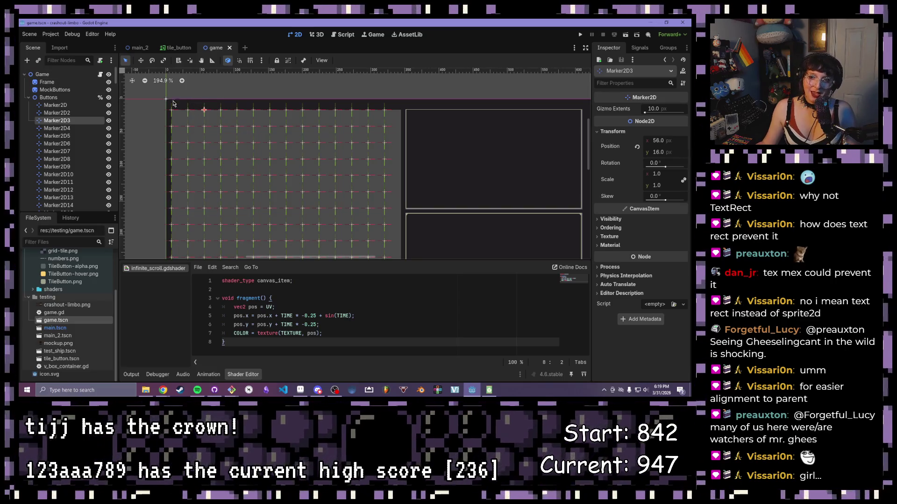
Collapse Buttons, select the Tiles node, and go back to tile_button
{"action": "left_click", "coordinate": [28, 98]}
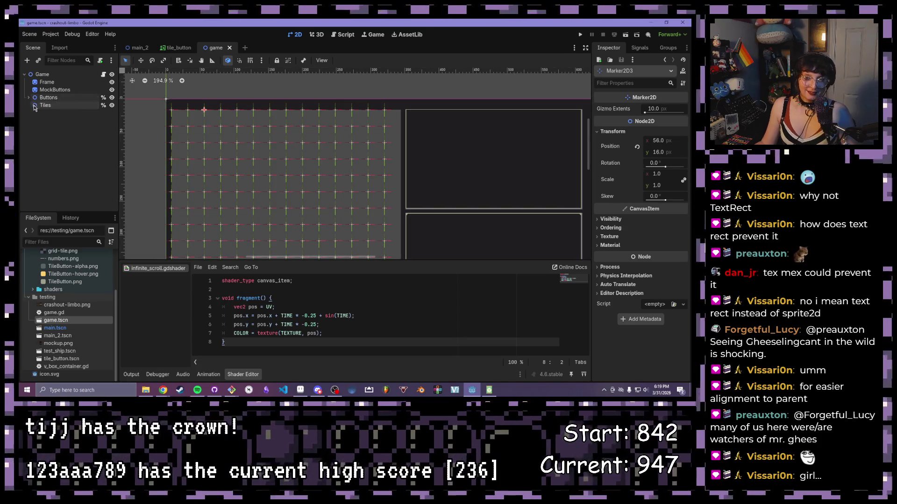
{"action": "left_click", "coordinate": [34, 106]}
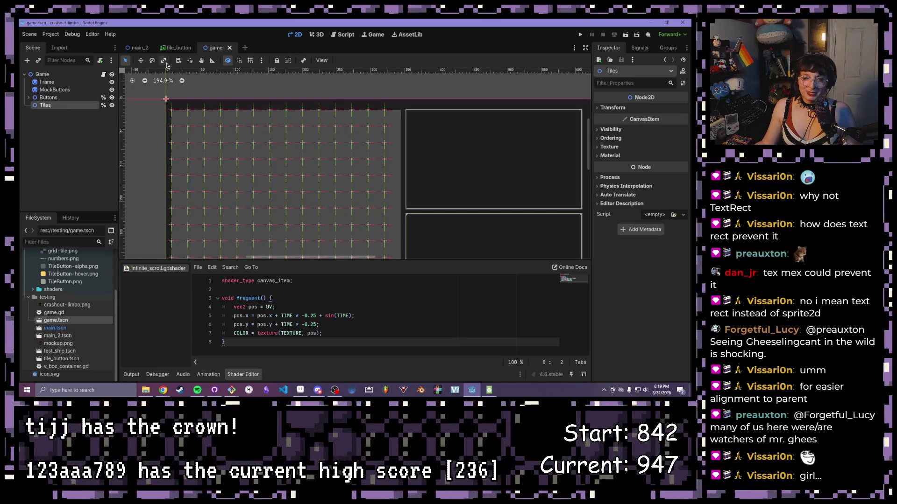
{"action": "left_click", "coordinate": [175, 47]}
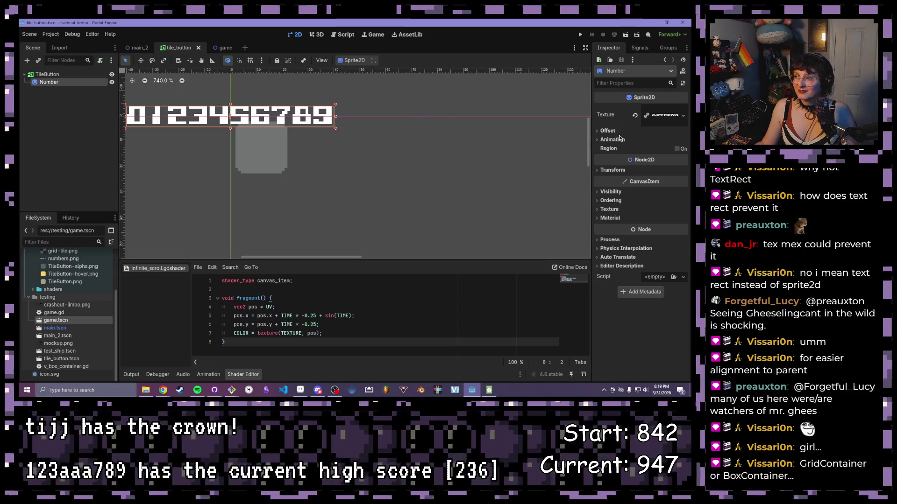
Set the Number sprite's Animation Hframes to 10 so only one digit shows
{"action": "left_click", "coordinate": [663, 115]}
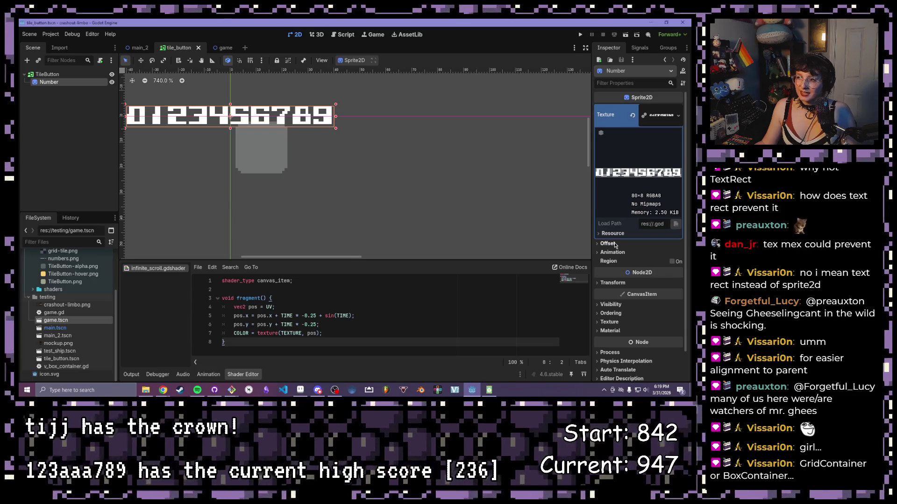
{"action": "left_click", "coordinate": [615, 244]}
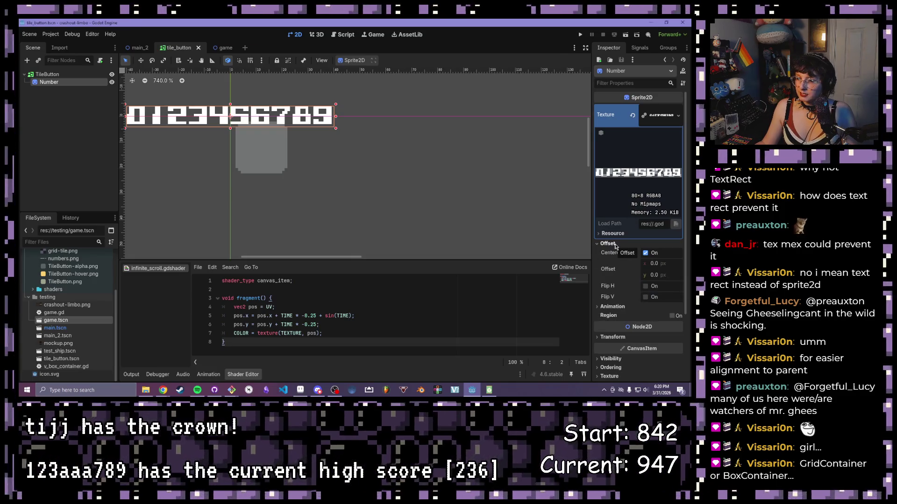
{"action": "left_click", "coordinate": [612, 307]}
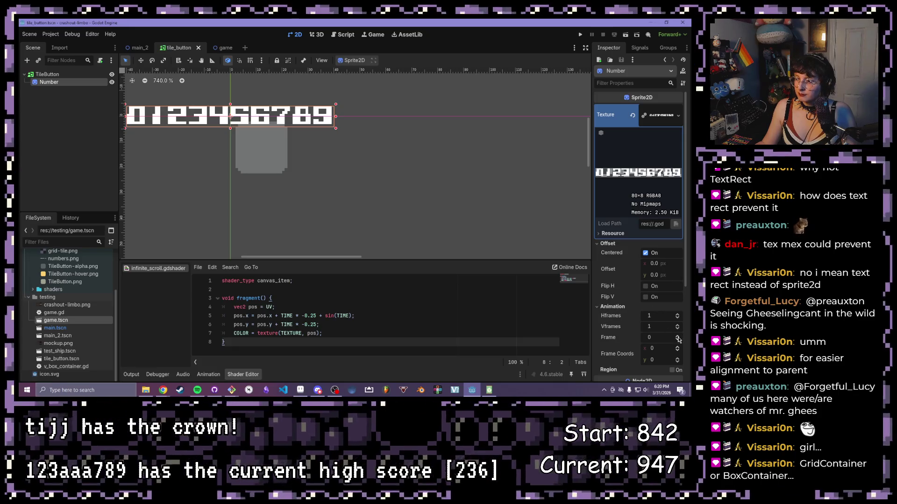
{"action": "left_click", "coordinate": [677, 314]}
{"action": "left_click", "coordinate": [677, 314]}
{"action": "left_click", "coordinate": [677, 314]}
{"action": "left_click", "coordinate": [677, 314]}
{"action": "left_click", "coordinate": [677, 314]}
{"action": "left_click", "coordinate": [677, 314]}
{"action": "left_click", "coordinate": [677, 314]}
{"action": "left_click", "coordinate": [677, 314]}
{"action": "left_click", "coordinate": [677, 314]}
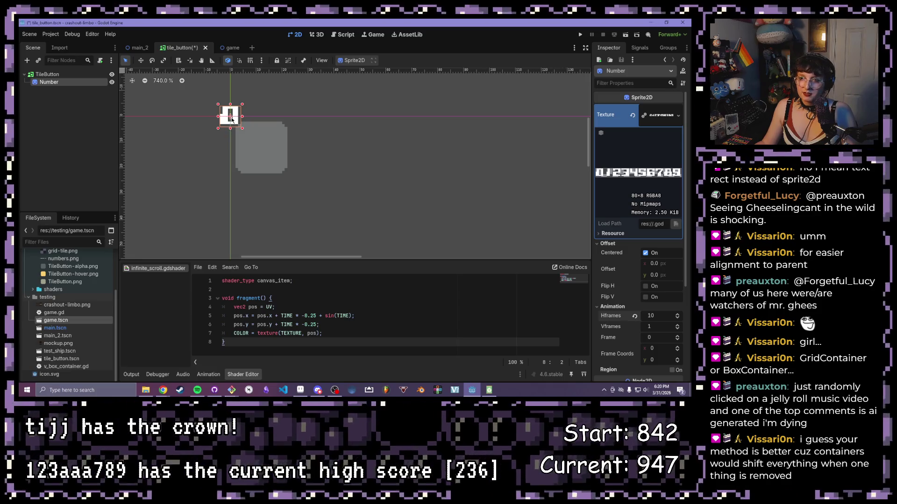
Move the Number sprite to centre its digit in the tile, then test-run main_2
{"action": "left_click_drag", "start_coordinate": [232, 120], "coordinate": [248, 123]}
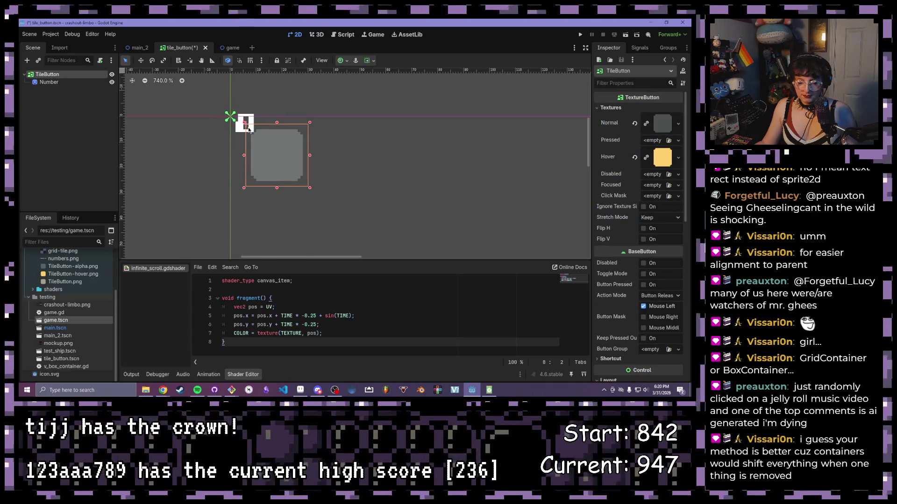
{"action": "key", "text": "ctrl+z"}
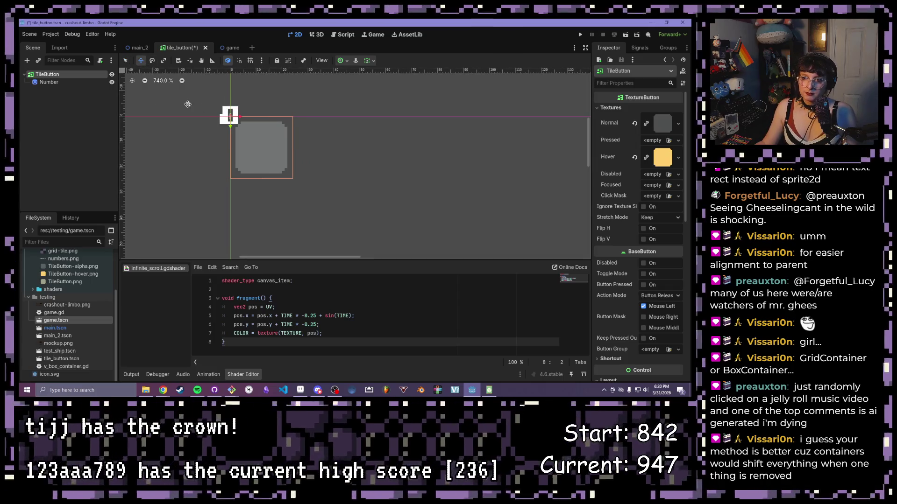
{"action": "left_click", "coordinate": [49, 82]}
{"action": "mouse_move", "coordinate": [243, 116]}
{"action": "left_mouse_down"}
{"action": "mouse_move", "coordinate": [272, 120]}
{"action": "mouse_move", "coordinate": [261, 158]}
{"action": "left_mouse_up"}
{"action": "scroll", "coordinate": [277, 143], "scroll_direction": "up", "scroll_amount": 3}
{"action": "left_click_drag", "start_coordinate": [255, 156], "coordinate": [255, 159]}
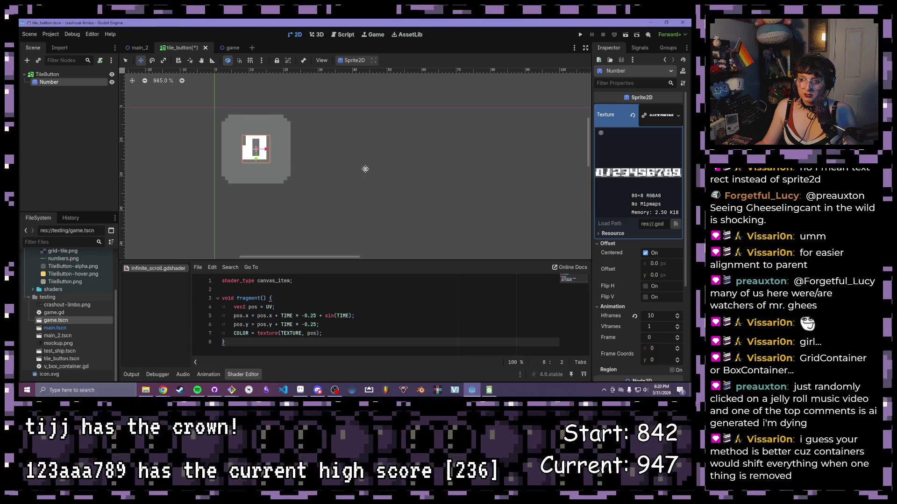
{"action": "scroll", "coordinate": [329, 161], "scroll_direction": "down", "scroll_amount": 4}
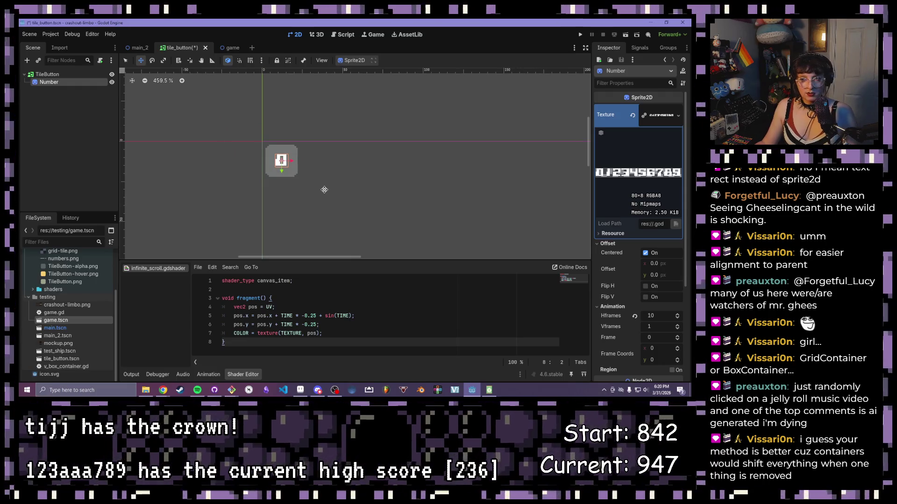
{"action": "left_click", "coordinate": [53, 74]}
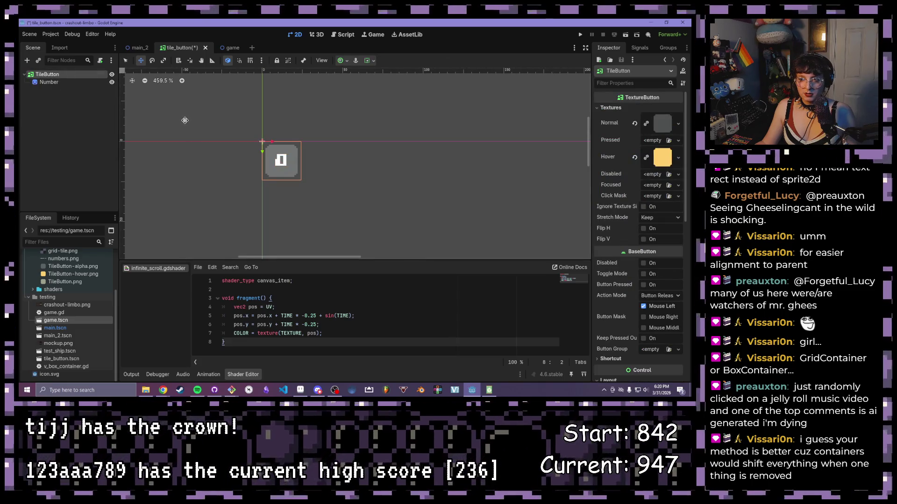
{"action": "scroll", "coordinate": [273, 163], "scroll_direction": "up", "scroll_amount": 5}
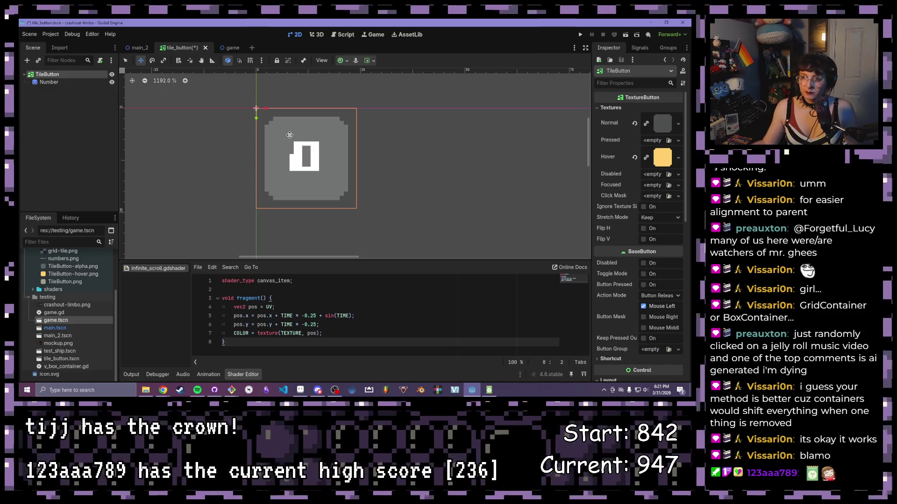
{"action": "left_click", "coordinate": [140, 51]}
{"action": "left_click", "coordinate": [625, 35]}
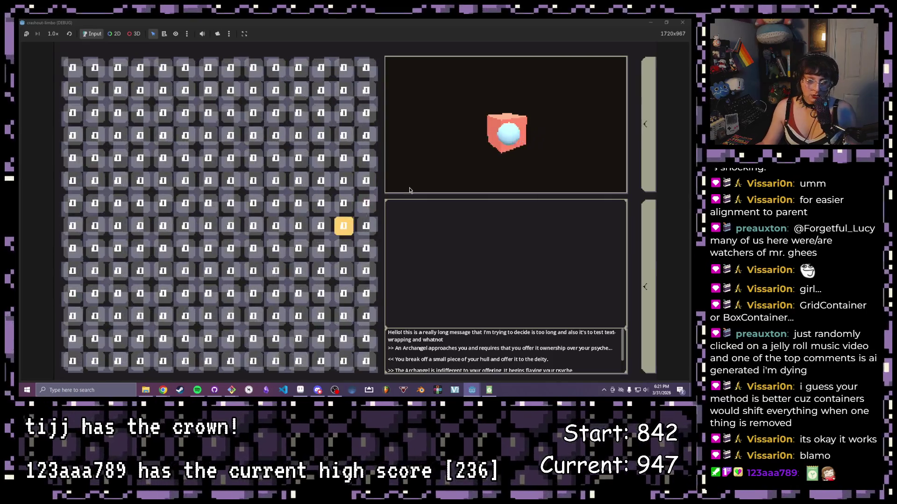
{"action": "key", "text": "alt+F4"}
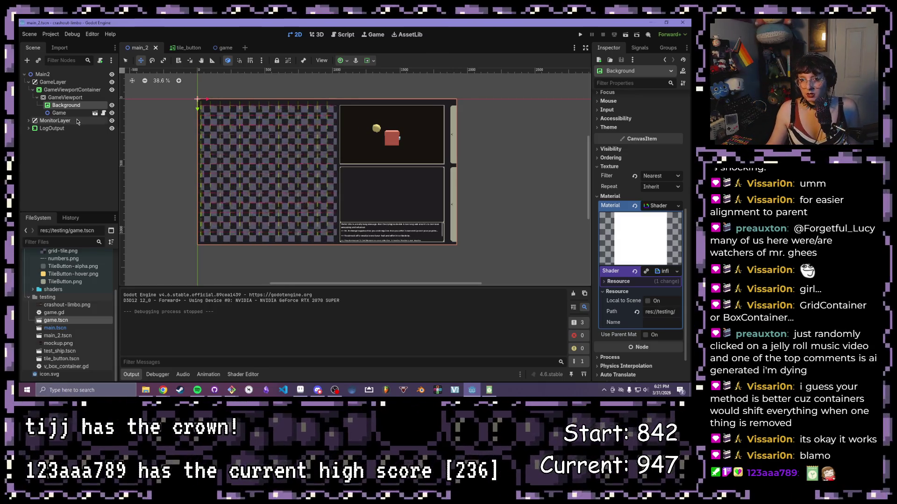
Attach a new GDScript named tile_button.gd to the TileButton root node
{"action": "left_click", "coordinate": [220, 48]}
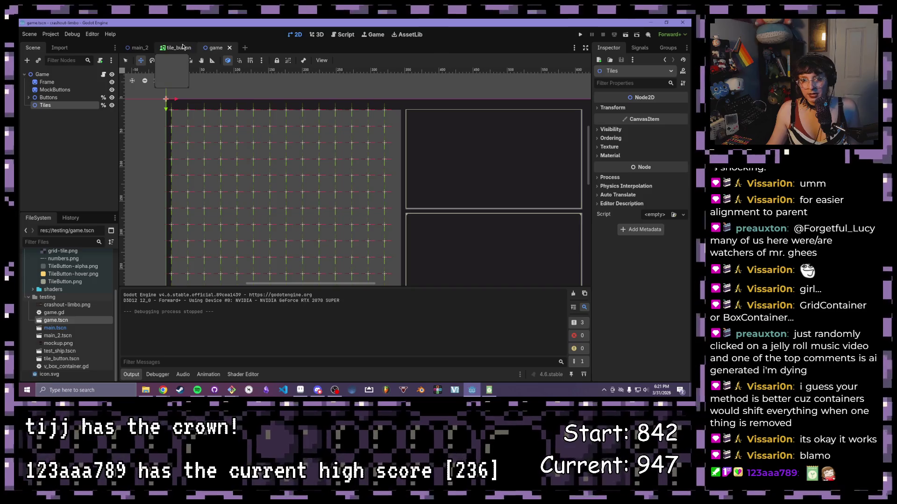
{"action": "left_click", "coordinate": [183, 47]}
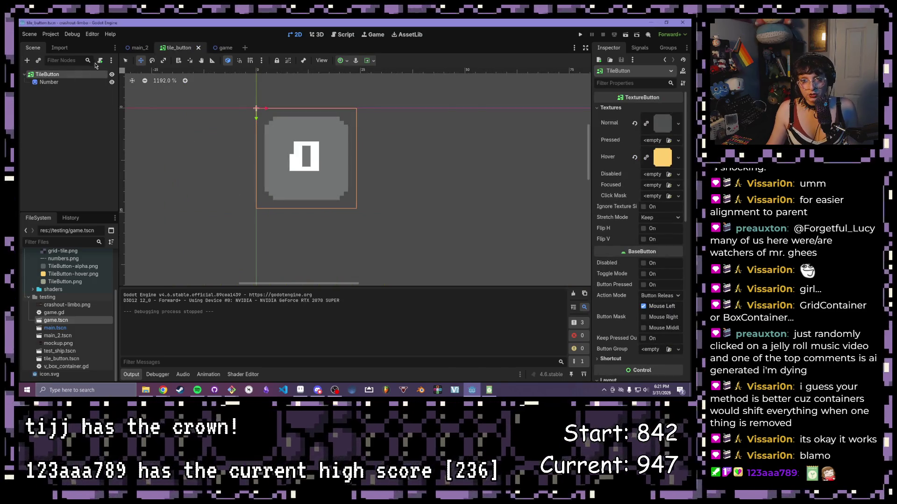
{"action": "left_click", "coordinate": [100, 61]}
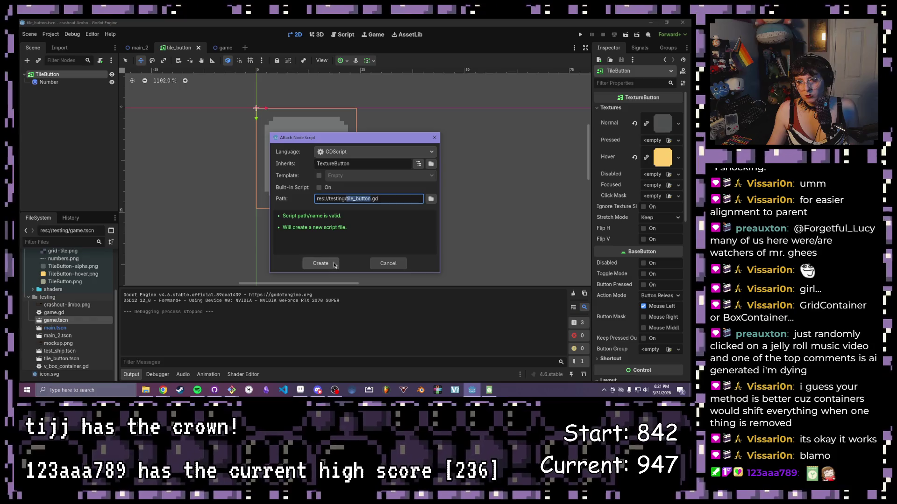
{"action": "left_click", "coordinate": [334, 264]}
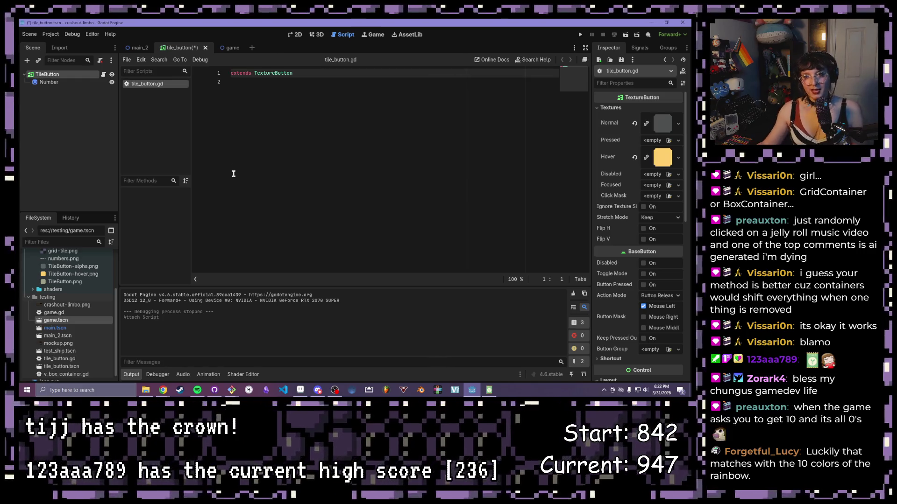
Insert a blank third line in tile_button.gd, then glance at the main_2 scene
{"action": "left_click", "coordinate": [298, 82]}
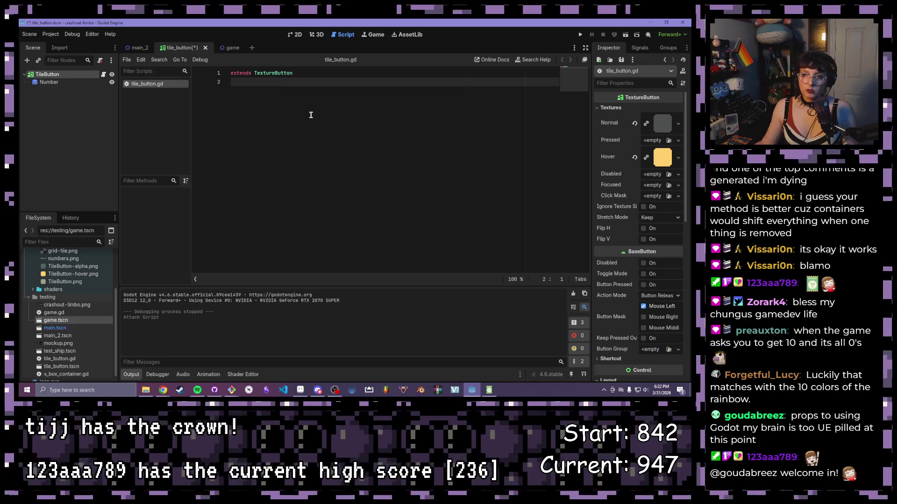
{"action": "key", "text": "Return"}
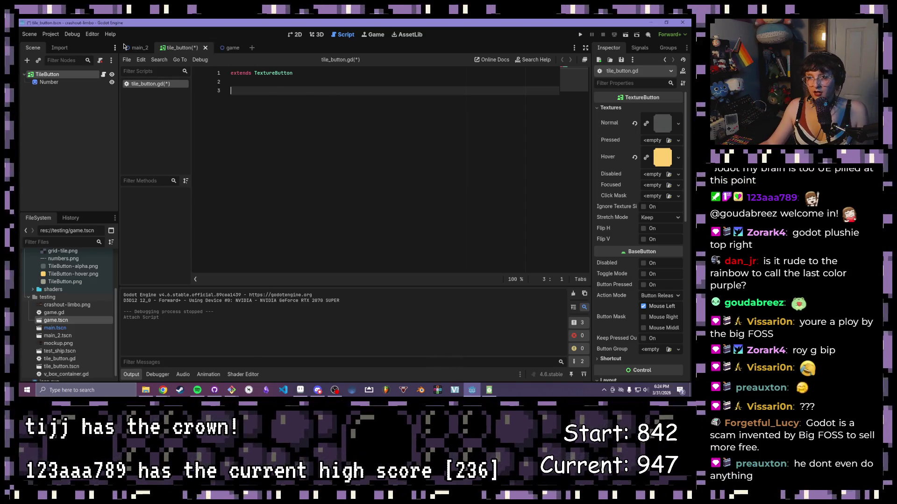
{"action": "left_click", "coordinate": [229, 48]}
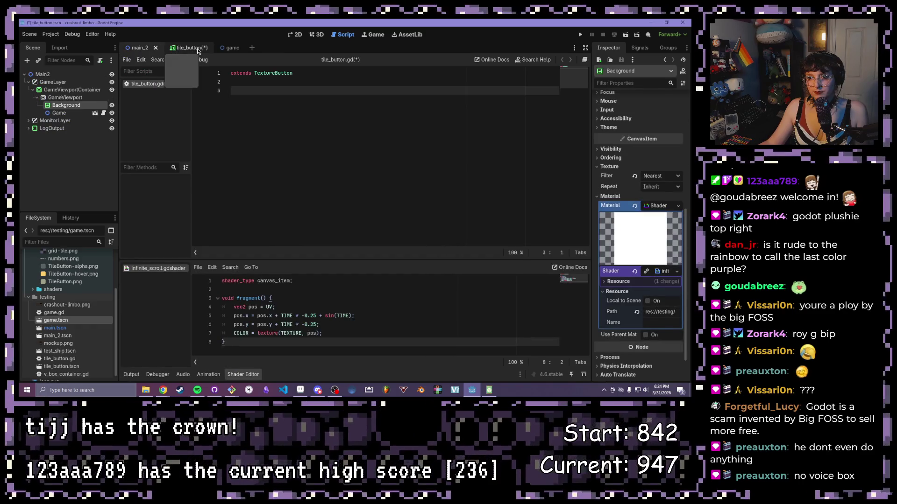
{"action": "key", "text": "ctrl+shift+Tab"}
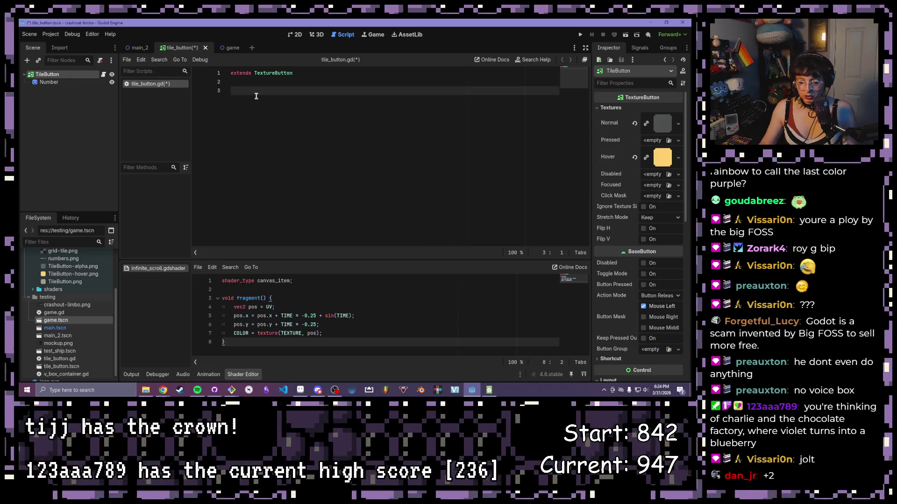
{"action": "type", "text": "@xpore"}
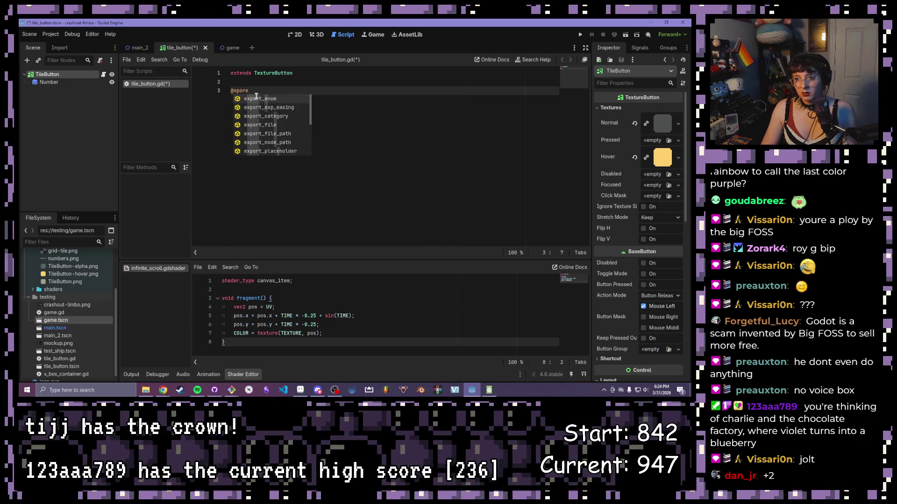
{"action": "key", "text": "Return"}
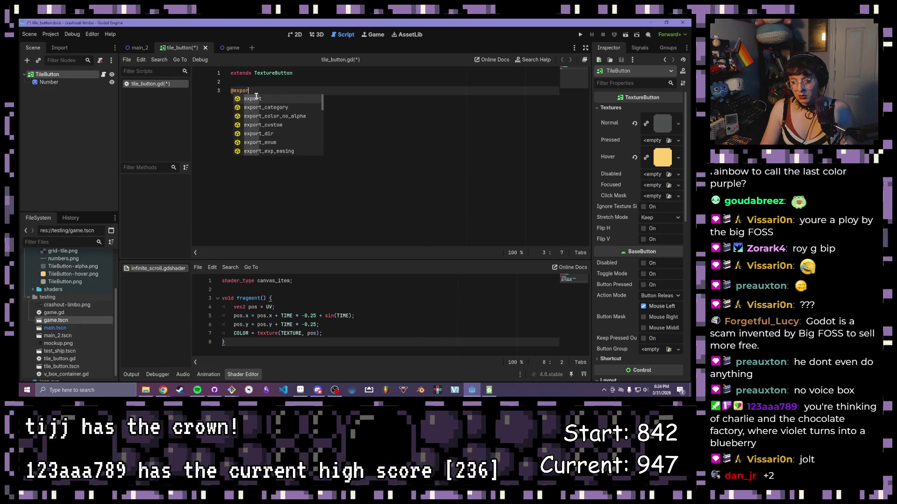
{"action": "type", "text": "f"}
{"action": "key", "text": "BackSpace"}
{"action": "type", "text": "var "}
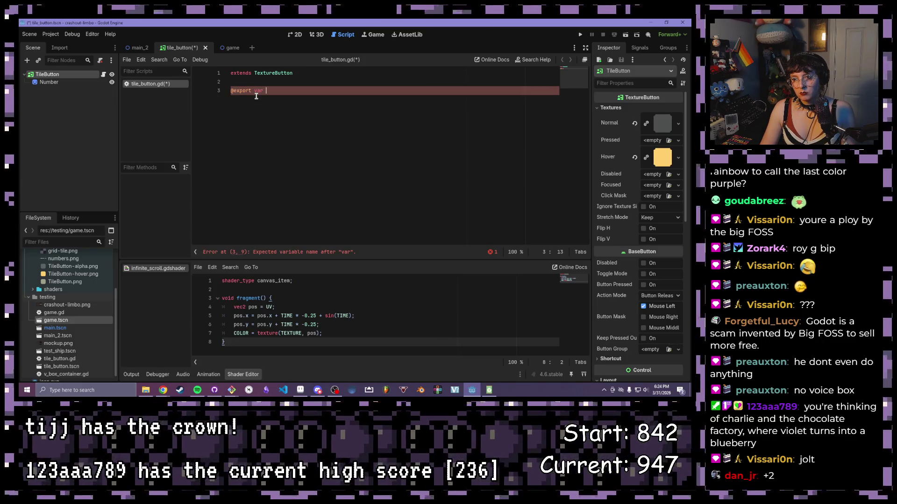
{"action": "type", "text": "value"}
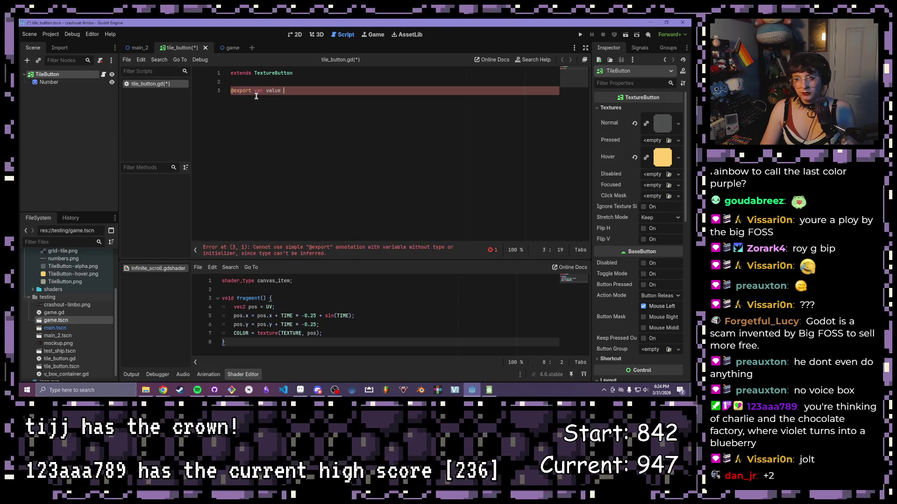
{"action": "key", "text": "BackSpace"}
{"action": "key", "text": "BackSpace"}
{"action": "type", "text": ":"}
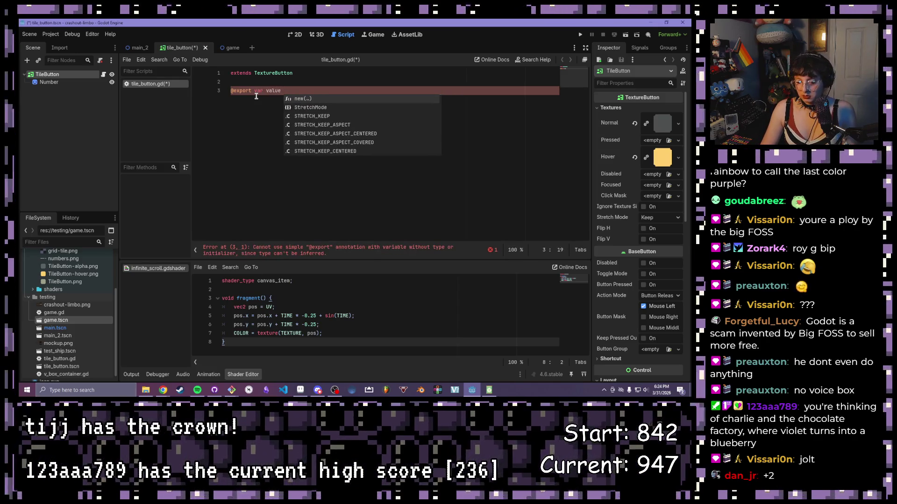
{"action": "type", "text": " int "}
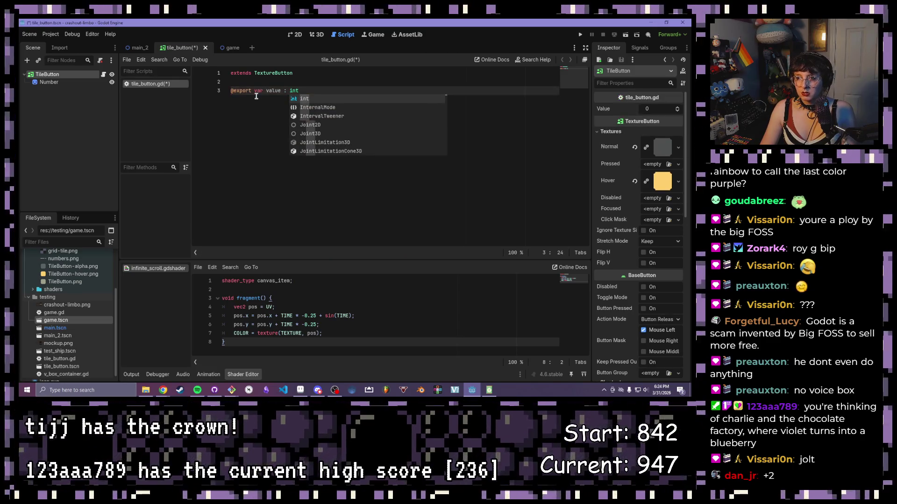
{"action": "type", "text": "= "}
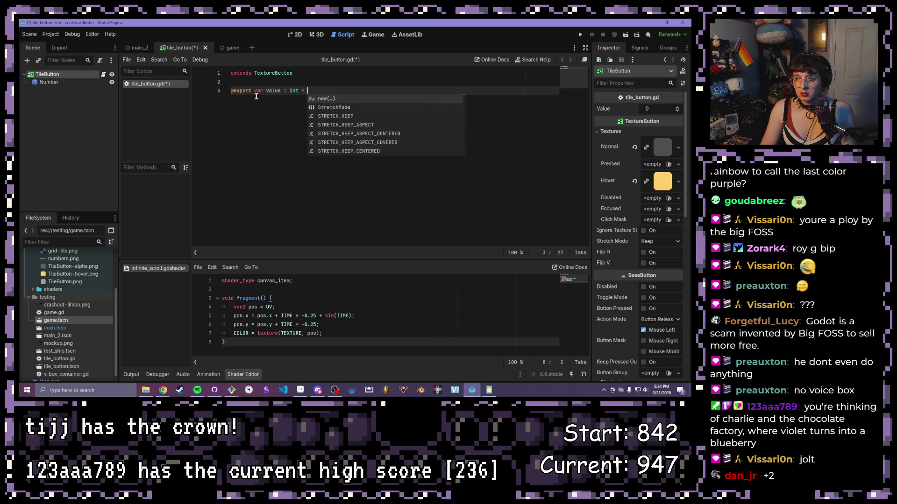
{"action": "type", "text": "0"}
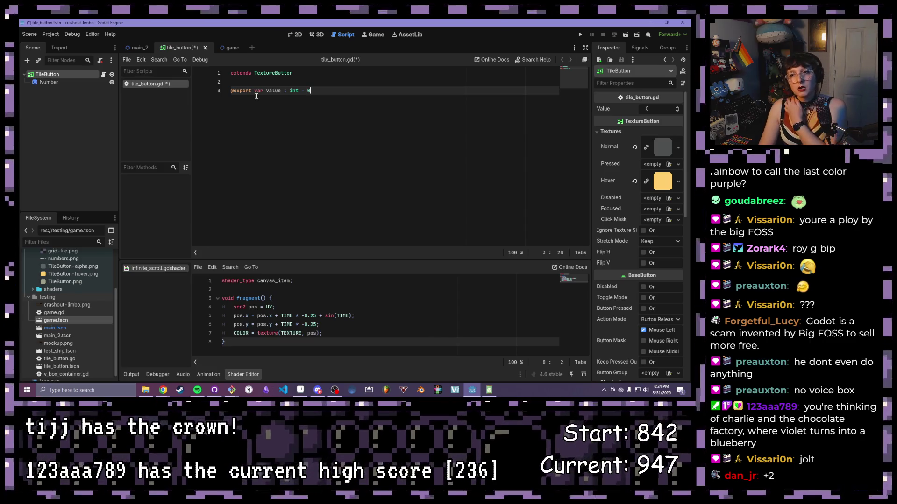
{"action": "key", "text": "Return"}
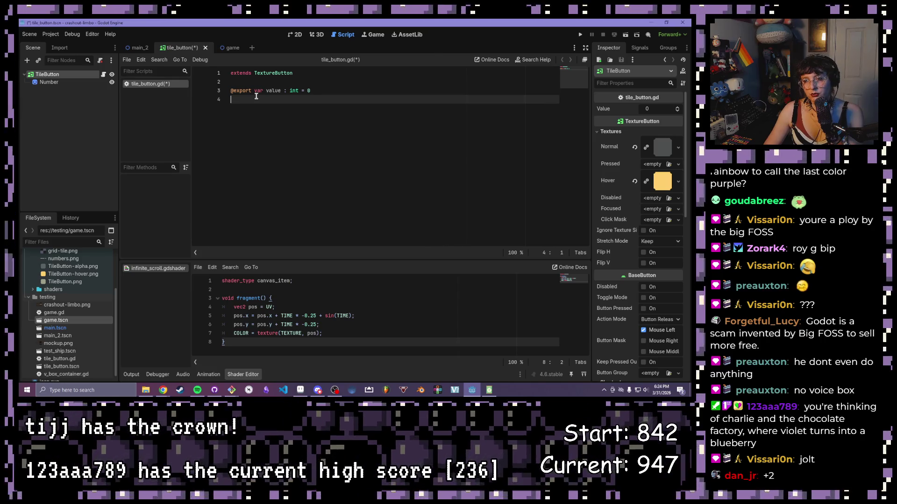
{"action": "left_click", "coordinate": [278, 91]}
{"action": "left_click", "coordinate": [265, 99]}
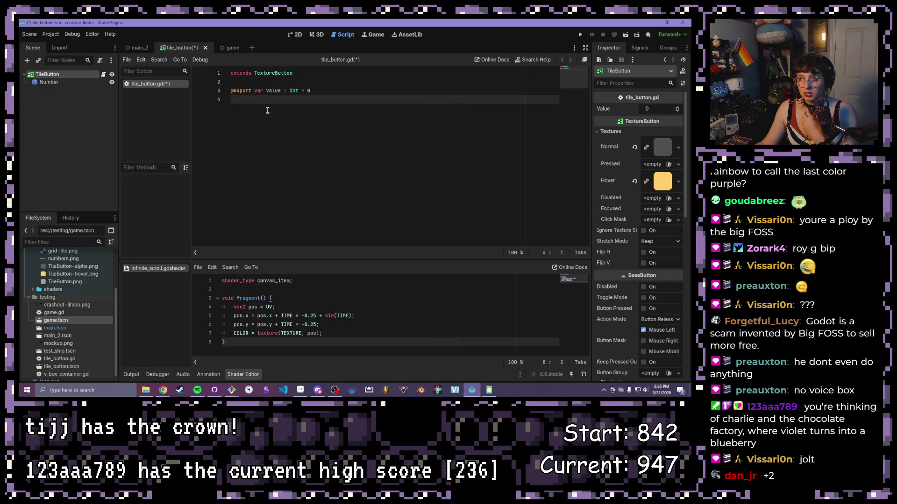
Add a 'func _ready() -> void:' function containing just 'pass' below the exported variable
{"action": "key", "text": "Return"}
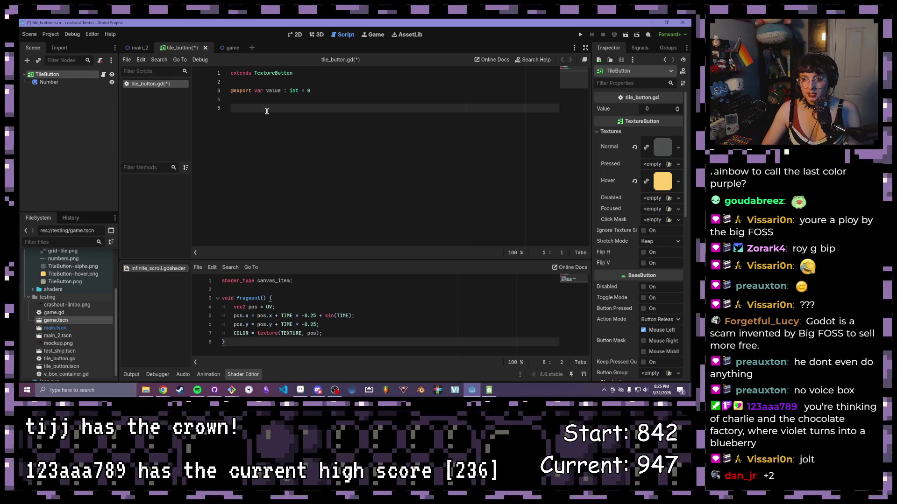
{"action": "type", "text": "func "}
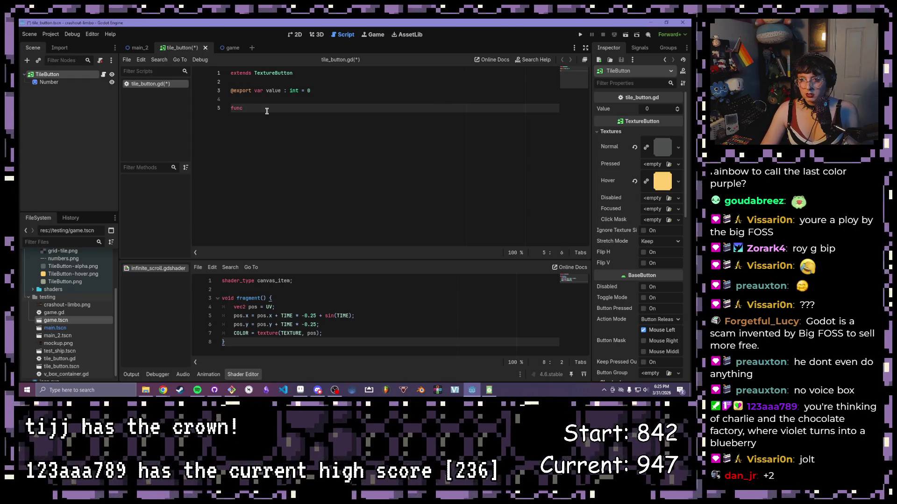
{"action": "type", "text": "_ready"}
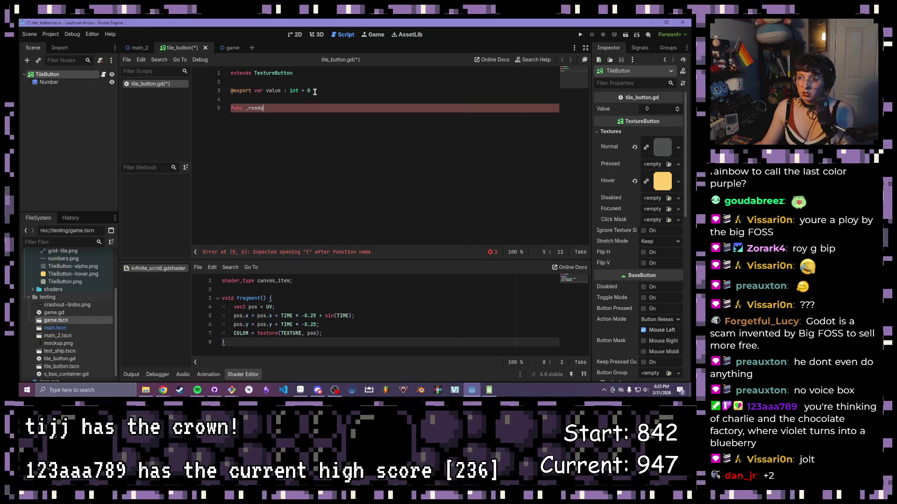
{"action": "type", "text": "() "}
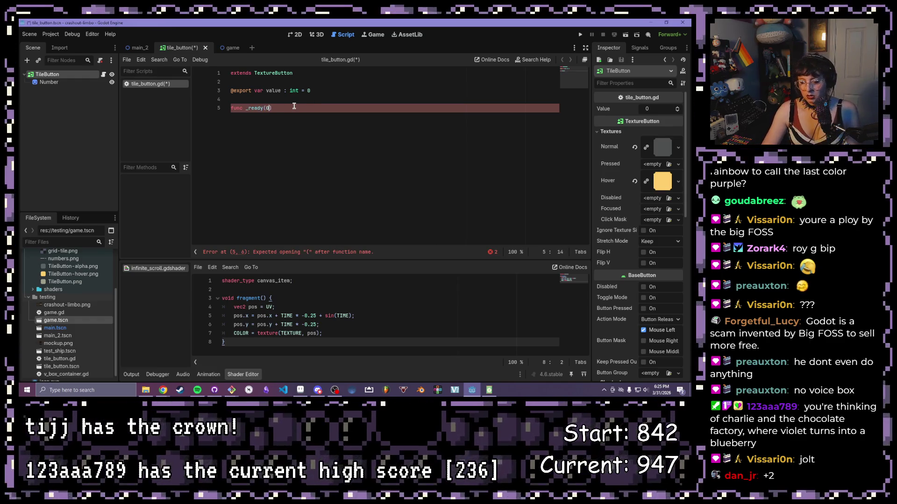
{"action": "type", "text": "-> cv"}
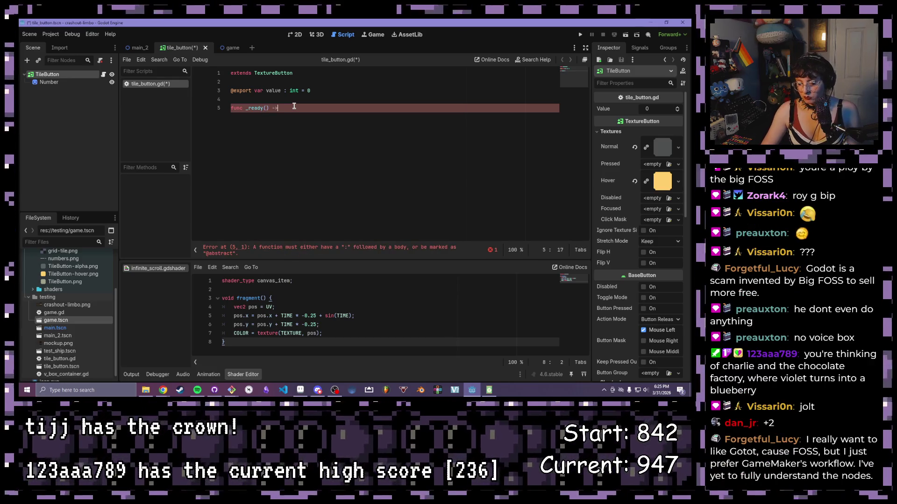
{"action": "key", "text": "BackSpace"}
{"action": "key", "text": "BackSpace"}
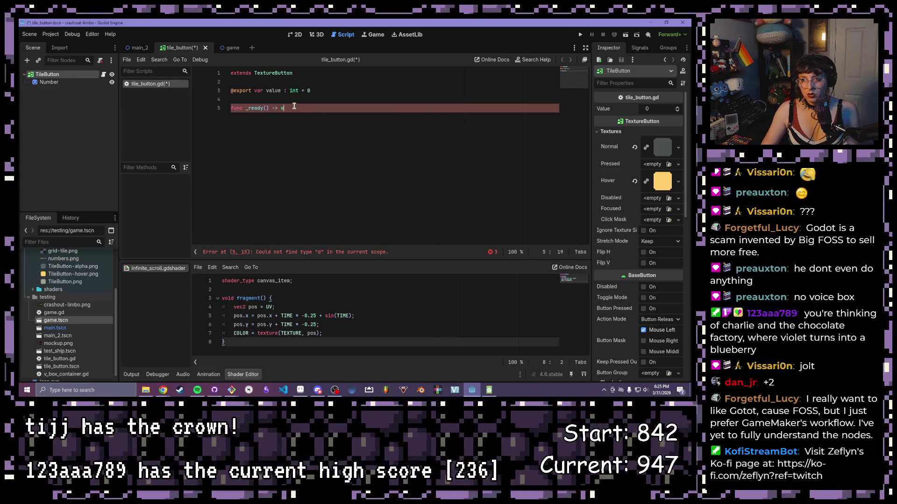
{"action": "type", "text": "void: d"}
{"action": "key", "text": "BackSpace"}
{"action": "key", "text": "BackSpace"}
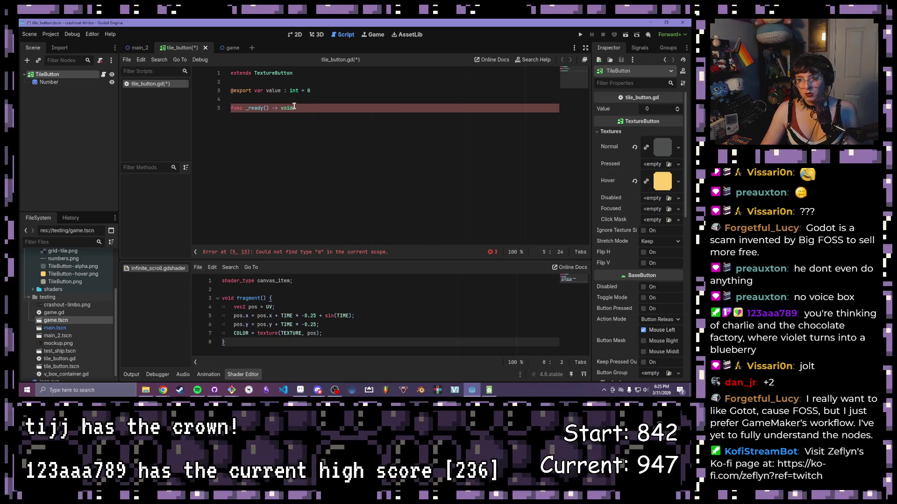
{"action": "key", "text": "Return"}
{"action": "type", "text": "pass"}
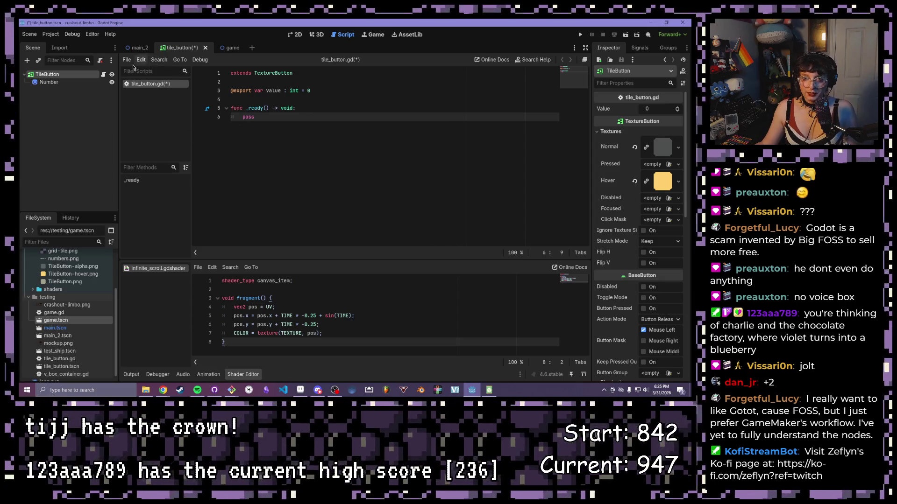
Switch between the main_2, game and tile_button scenes, then bring up the running game window
{"action": "left_click", "coordinate": [137, 48]}
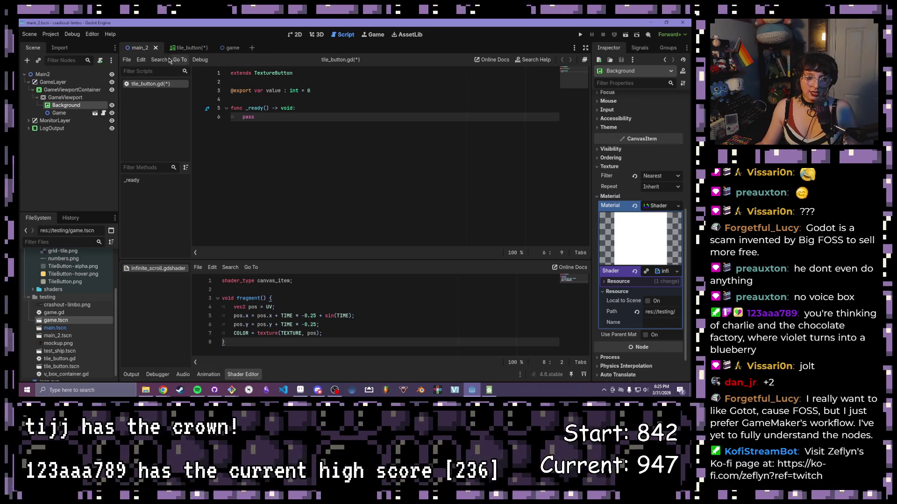
{"action": "left_click", "coordinate": [182, 48]}
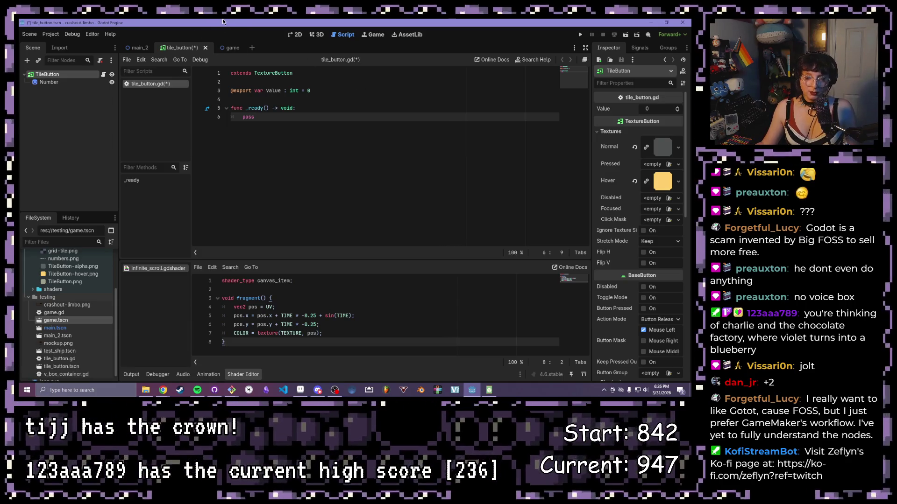
{"action": "left_click", "coordinate": [143, 48]}
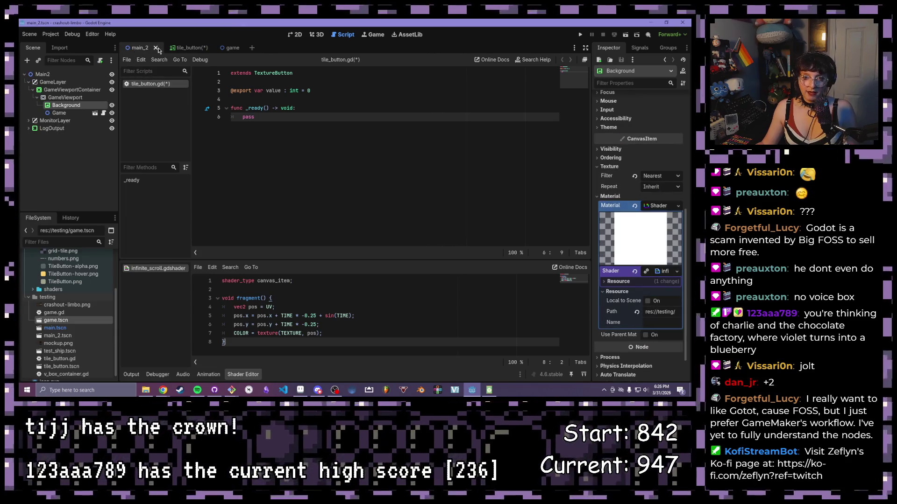
{"action": "key", "text": "ctrl+shift+Tab"}
{"action": "left_click", "coordinate": [182, 48]}
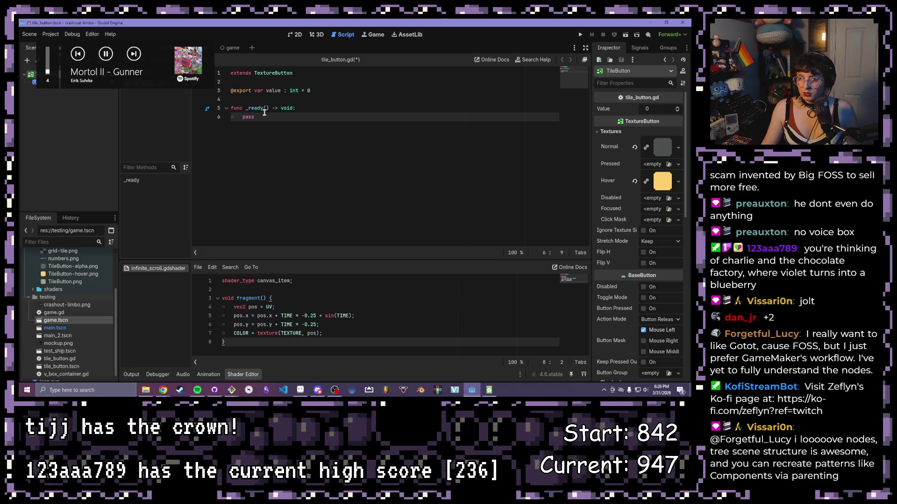
{"action": "key", "text": "XF86AudioNext"}
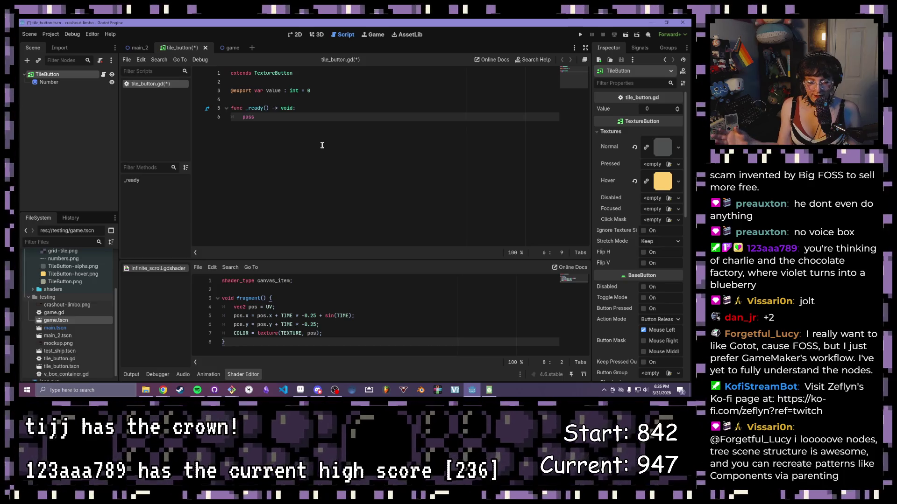
{"action": "left_click", "coordinate": [475, 395]}
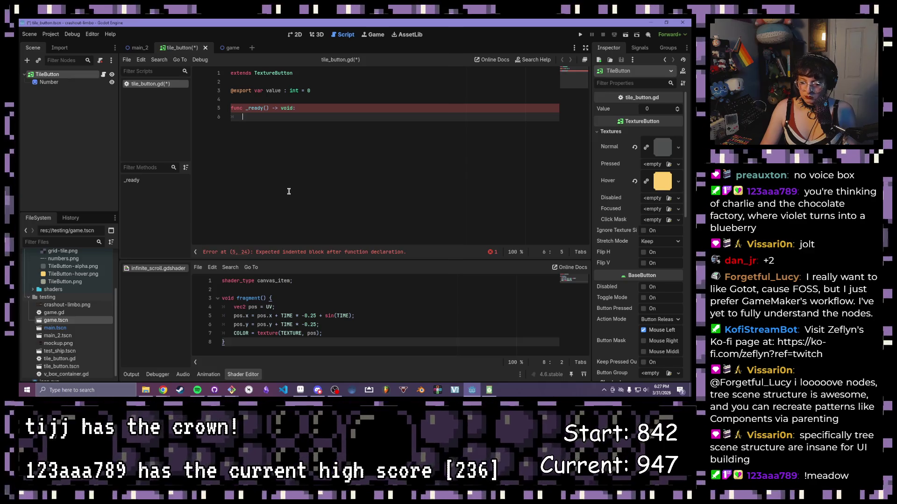
Make _ready assign 'value = randi_range(1, 9)' so each tile picks a random digit
{"action": "type", "text": "ue = rand"}
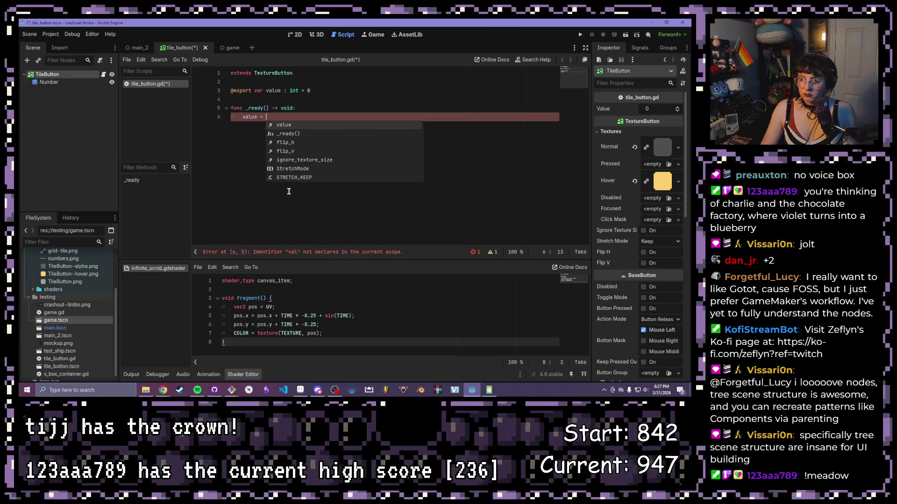
{"action": "type", "text": "i"}
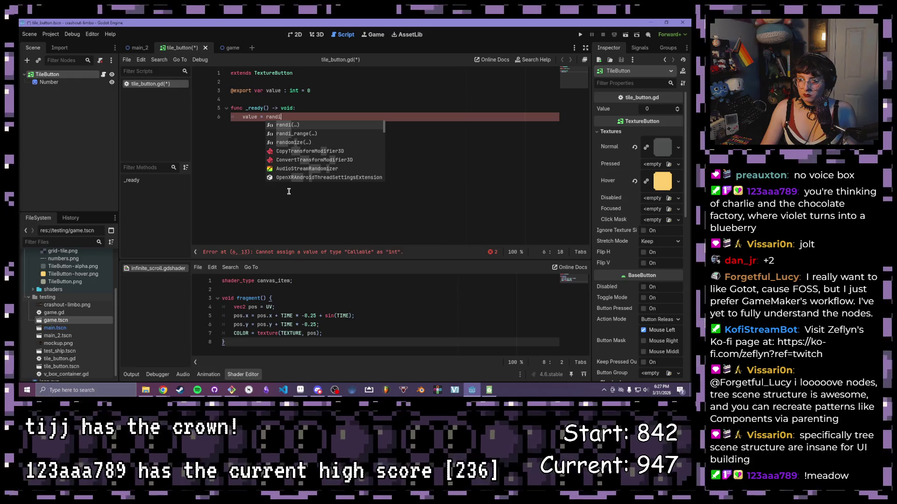
{"action": "key", "text": "Down"}
{"action": "key", "text": "Return"}
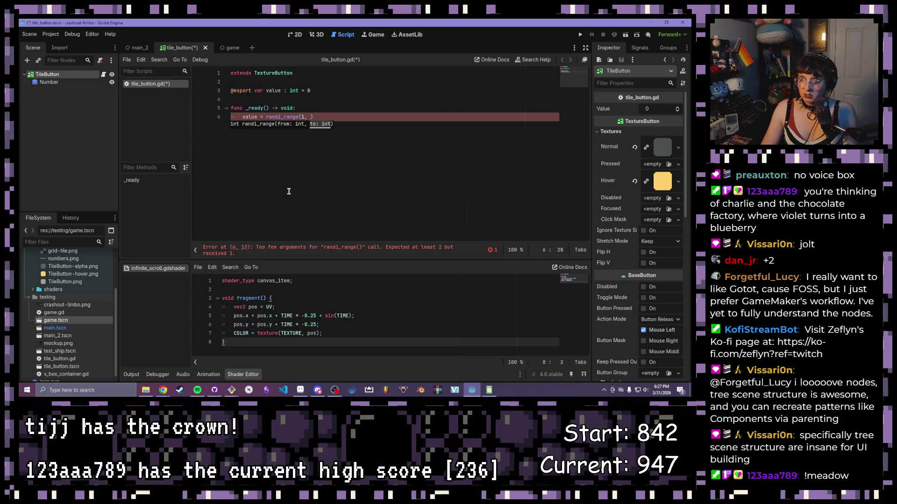
{"action": "type", "text": ")"}
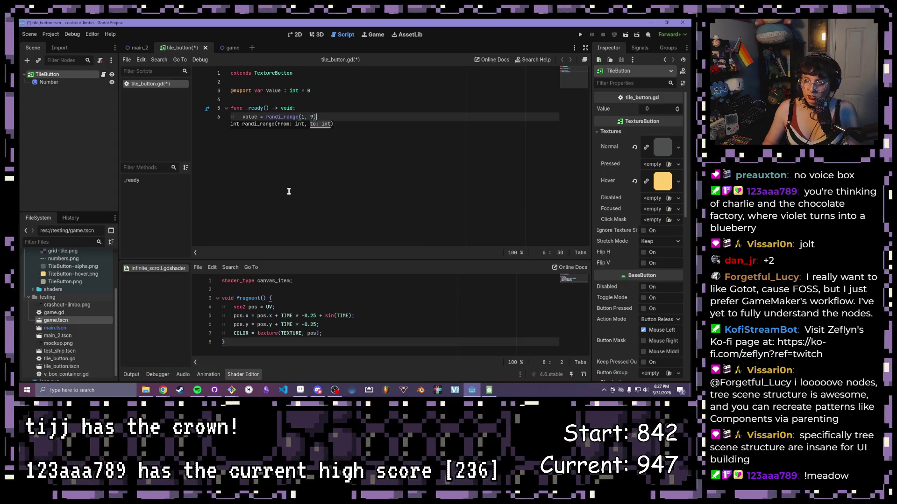
{"action": "left_click", "coordinate": [356, 118]}
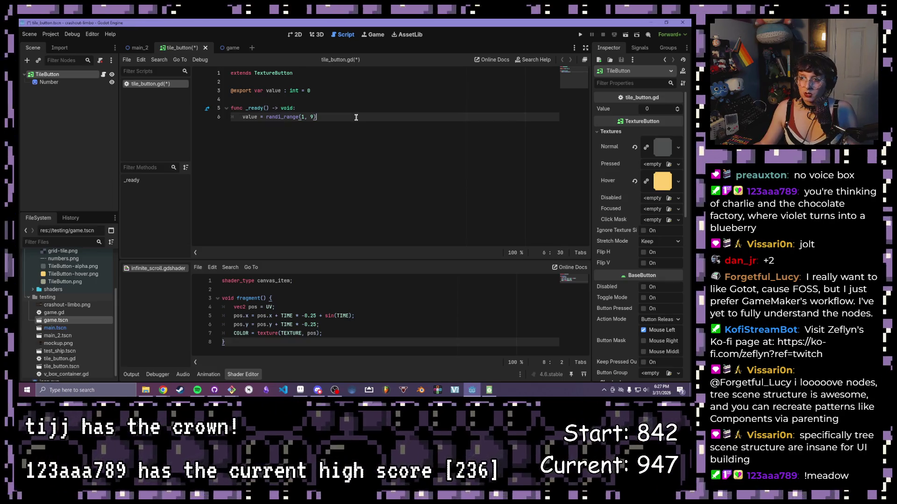
{"action": "key", "text": "Return"}
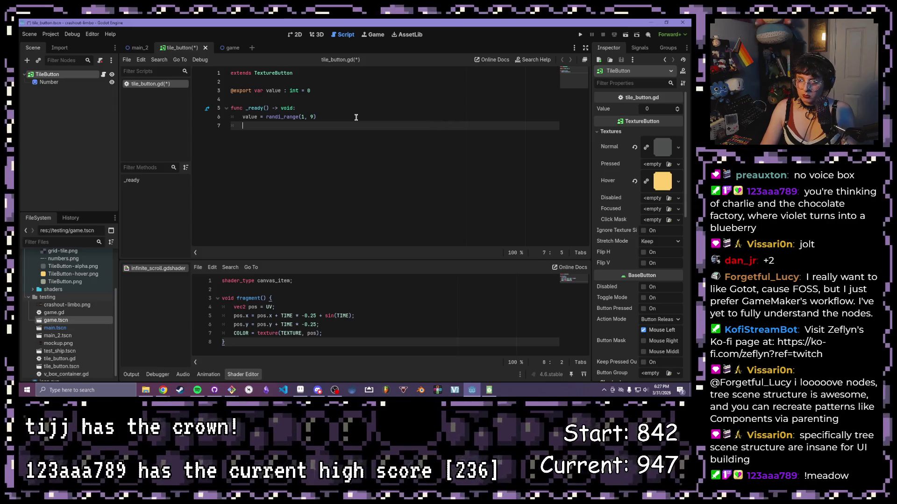
{"action": "right_click", "coordinate": [45, 81]}
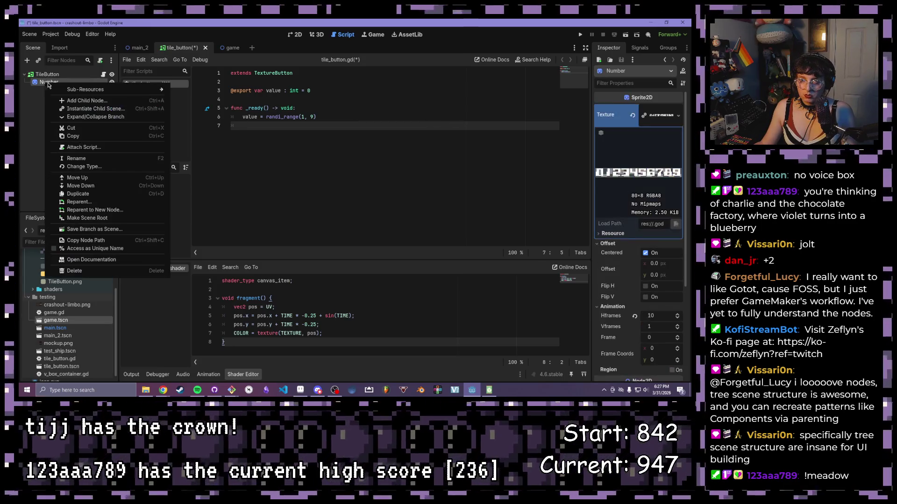
{"action": "left_click", "coordinate": [92, 249]}
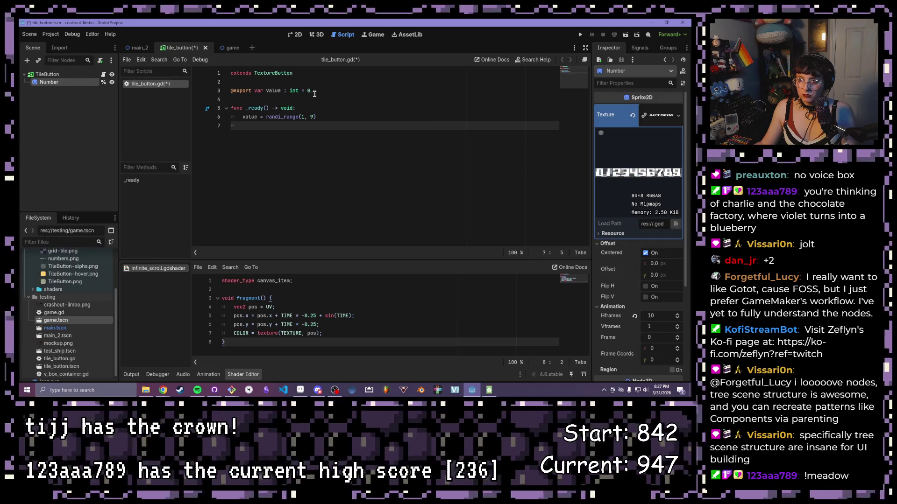
{"action": "left_click", "coordinate": [319, 91]}
{"action": "key", "text": "Return"}
{"action": "type", "text": "@"}
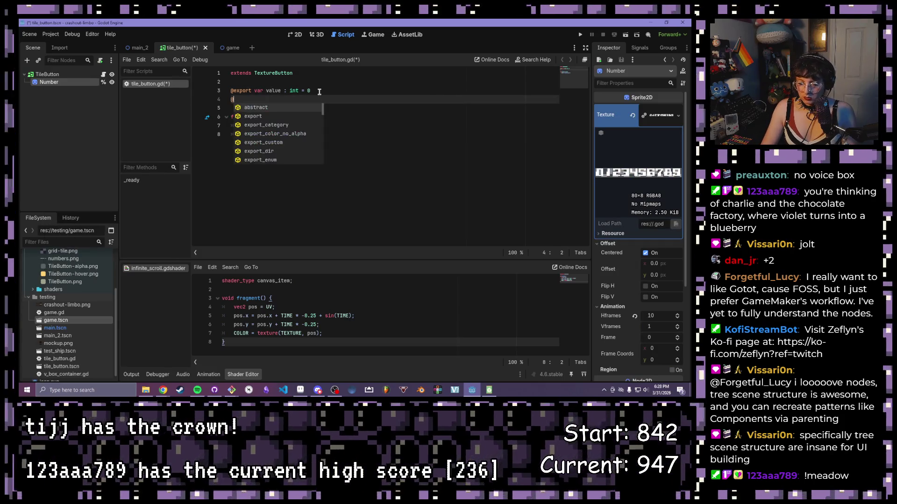
{"action": "type", "text": "onready var "}
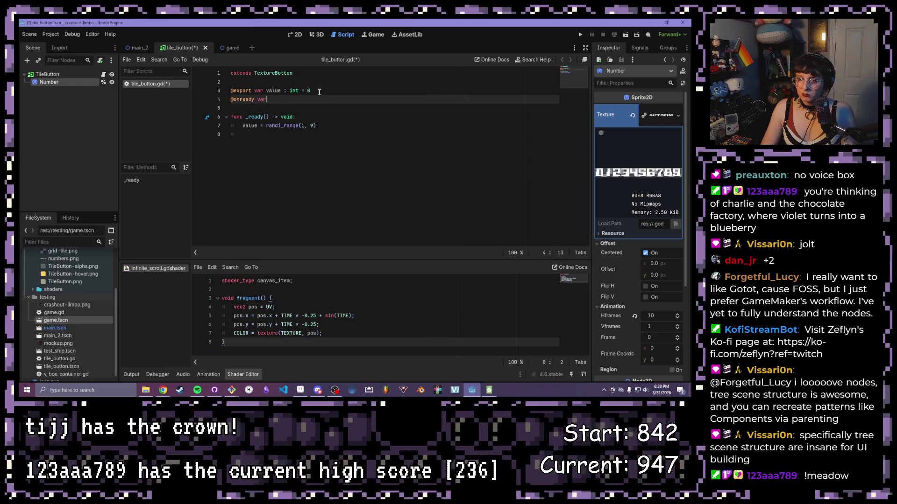
{"action": "type", "text": "num"}
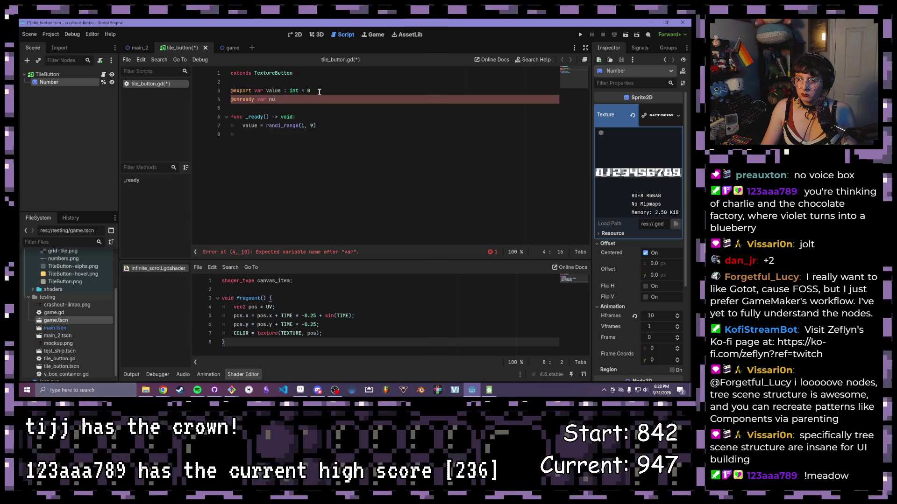
{"action": "type", "text": " := "}
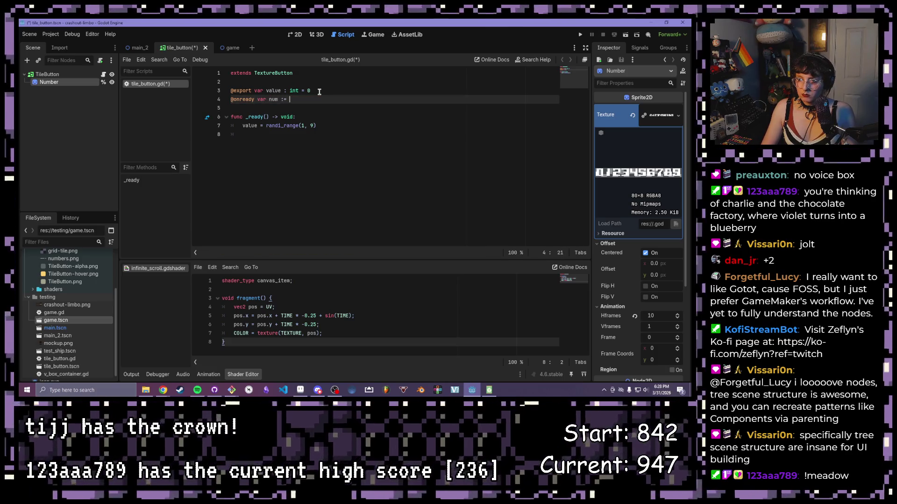
{"action": "type", "text": "Num"}
{"action": "key", "text": "BackSpace"}
{"action": "key", "text": "BackSpace"}
{"action": "key", "text": "BackSpace"}
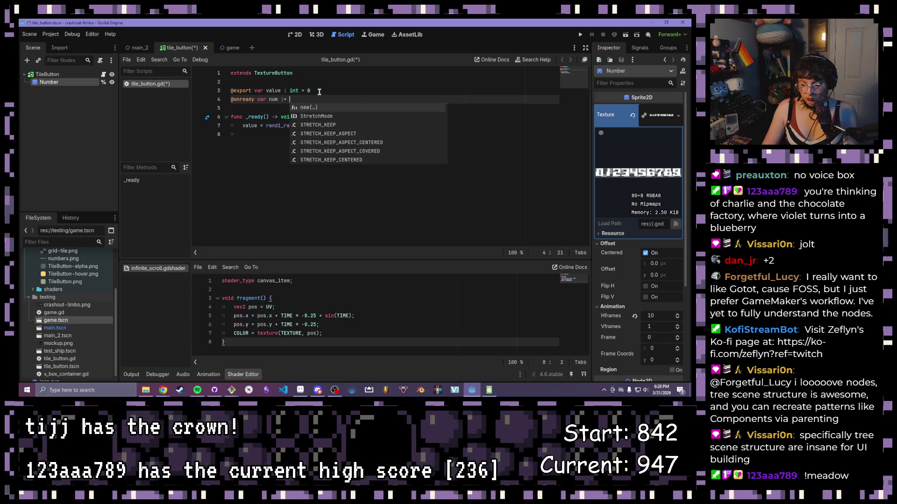
{"action": "type", "text": "%Number"}
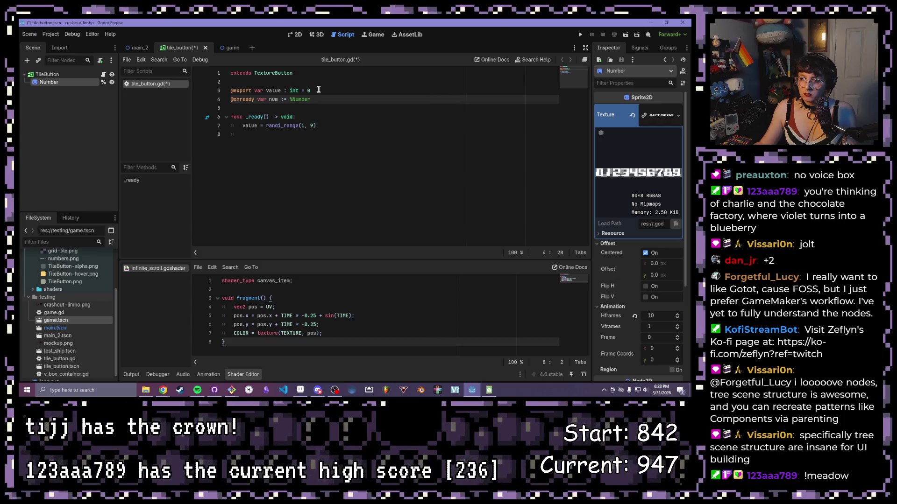
Write 'num.frame = value' on line 8 of _ready and save tile_button.gd
{"action": "left_click", "coordinate": [320, 142]}
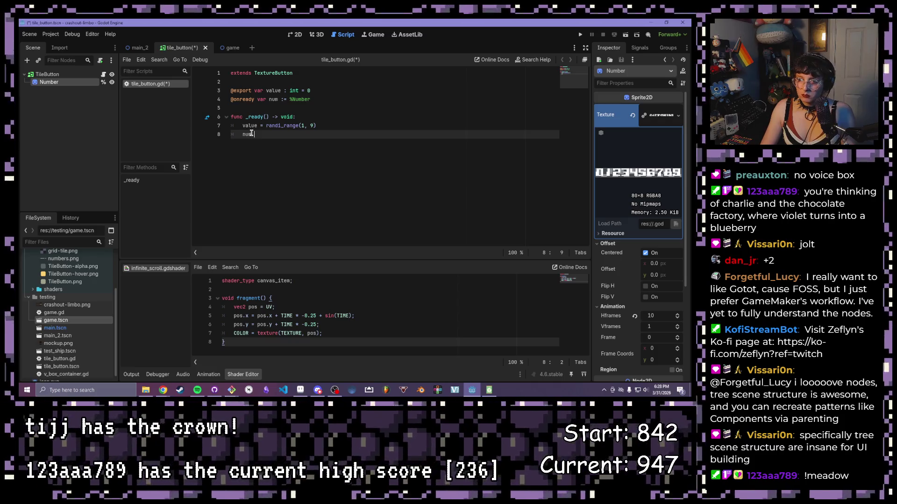
{"action": "type", "text": "frame = value"}
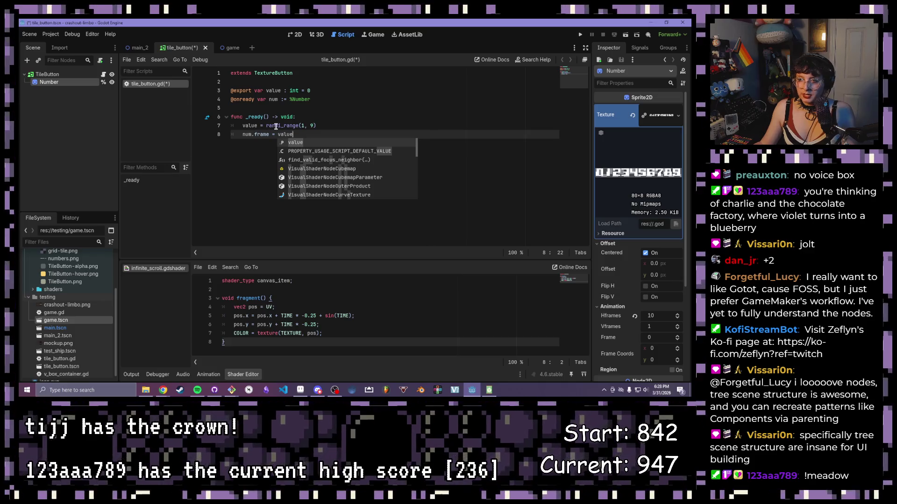
{"action": "left_click", "coordinate": [257, 126]}
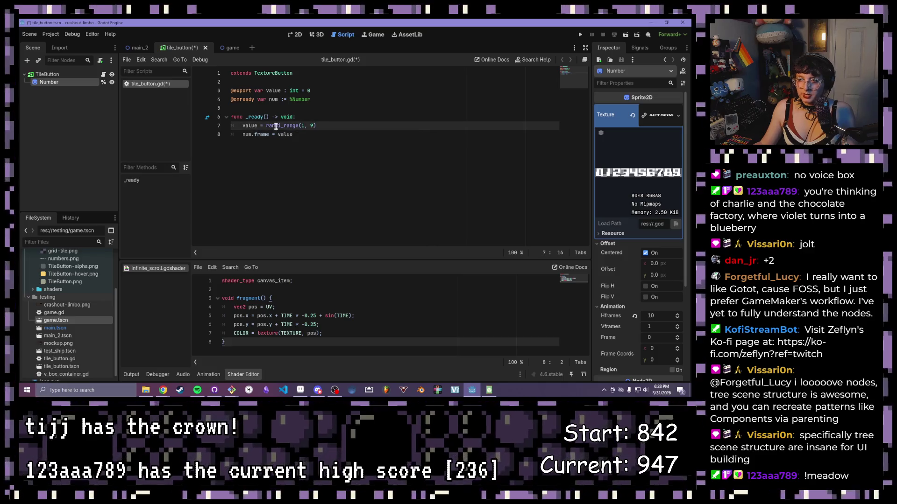
{"action": "double_click", "coordinate": [246, 125]}
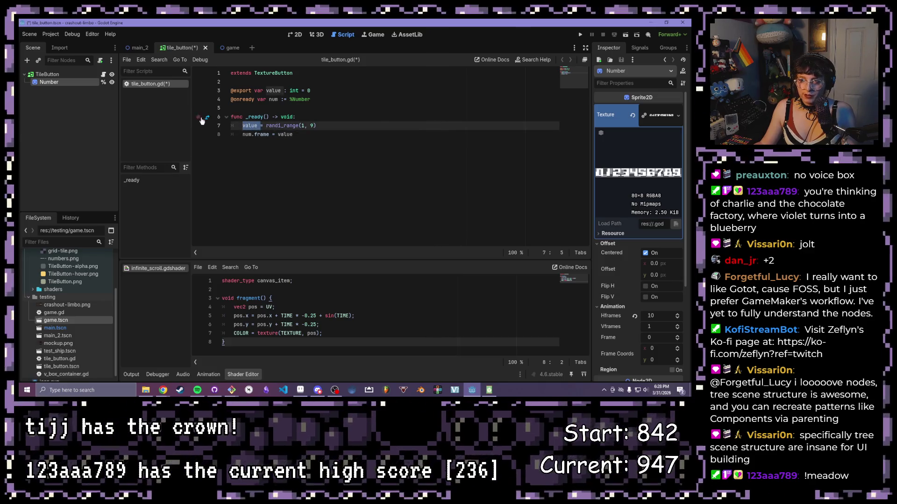
{"action": "left_click", "coordinate": [298, 134]}
{"action": "key", "text": "shift+Home"}
{"action": "left_click", "coordinate": [308, 148]}
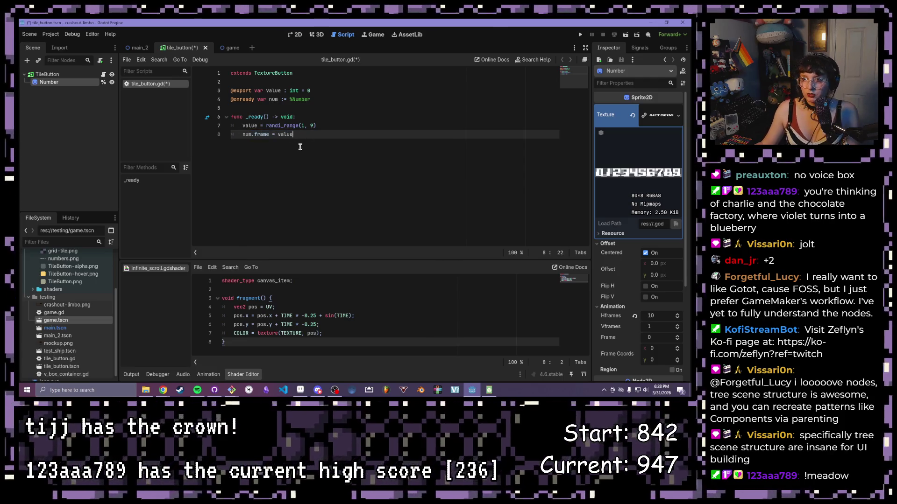
{"action": "key", "text": "ctrl+s"}
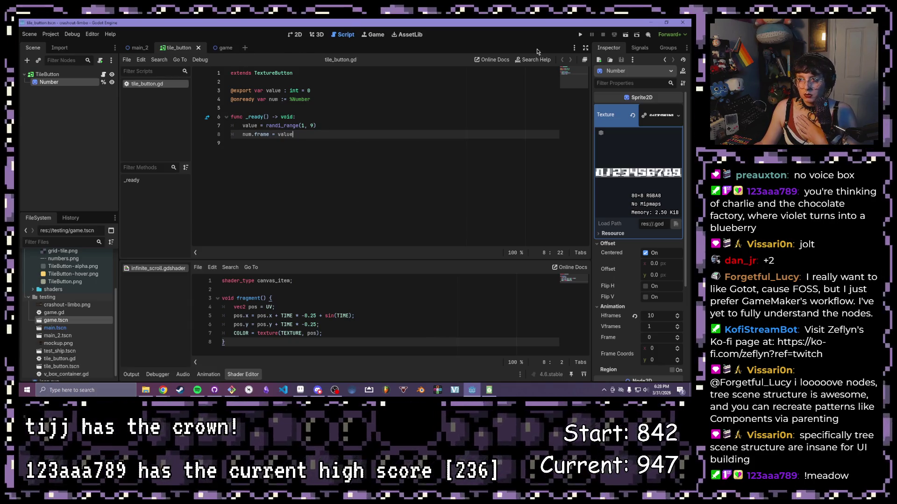
{"action": "left_click", "coordinate": [138, 48]}
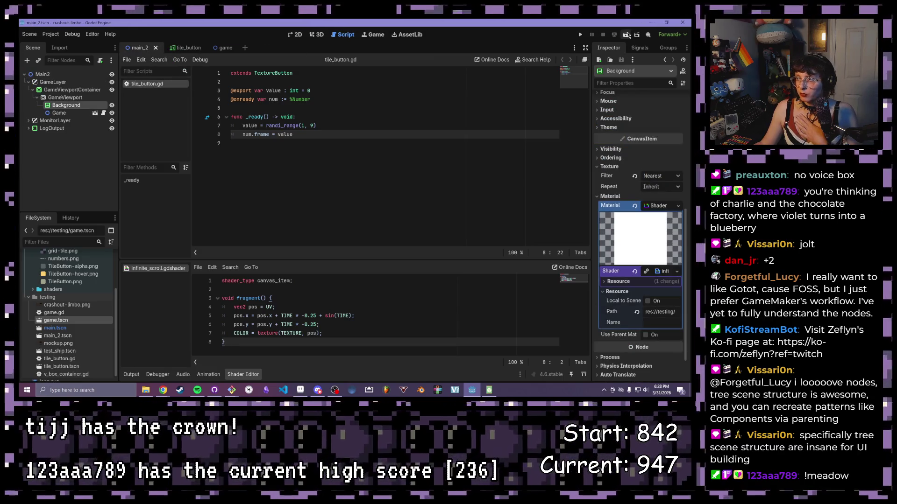
Run the project to check that each tile shows a random number from 1 to 9
{"action": "left_click", "coordinate": [627, 34]}
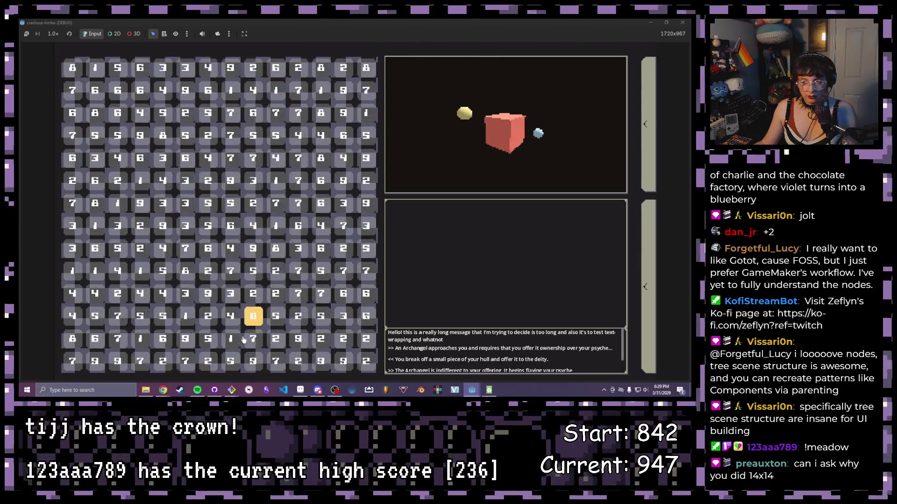
Close the running game window to stop the project
{"action": "left_click", "coordinate": [689, 21]}
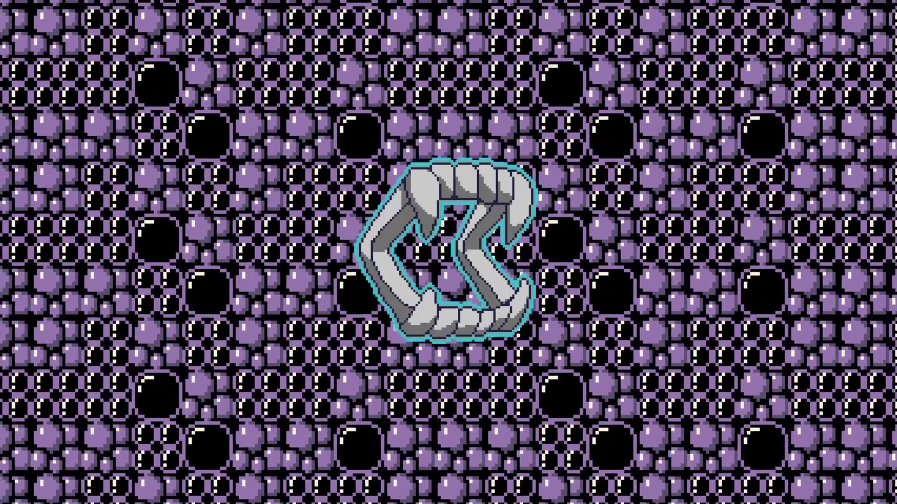
Sort the Lospec palette list by number of downloads
{"action": "scroll", "coordinate": [155, 172], "scroll_direction": "down", "scroll_amount": 5}
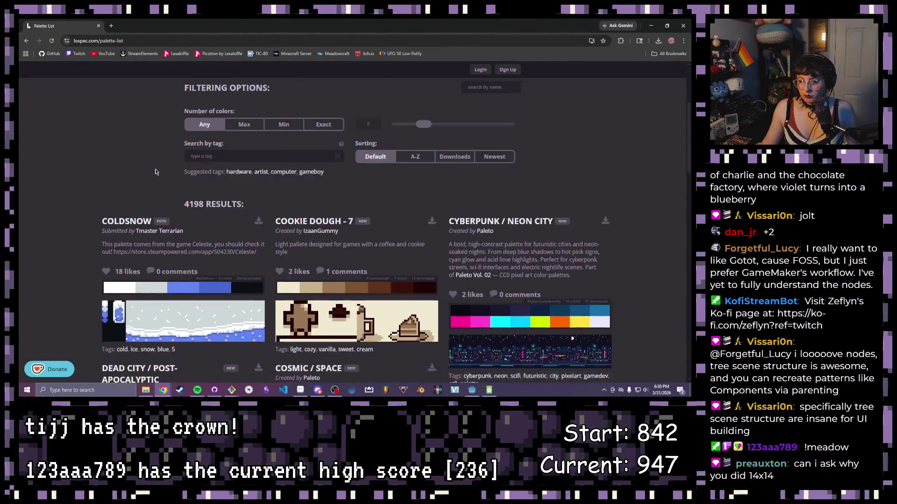
{"action": "scroll", "coordinate": [156, 172], "scroll_direction": "down", "scroll_amount": 1}
{"action": "scroll", "coordinate": [187, 187], "scroll_direction": "up", "scroll_amount": 2}
{"action": "left_click", "coordinate": [454, 176]}
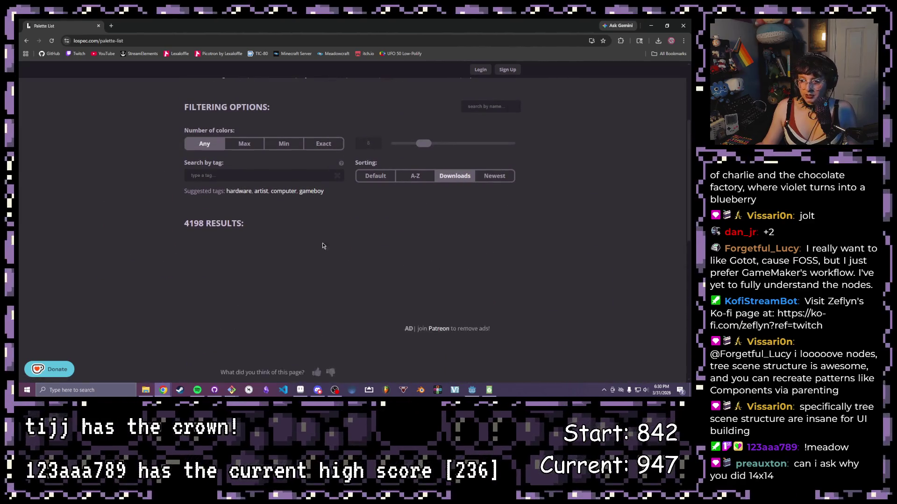
Browse the most-downloaded palettes and open the Sweetie 16 palette page
{"action": "scroll", "coordinate": [177, 243], "scroll_direction": "down", "scroll_amount": 2}
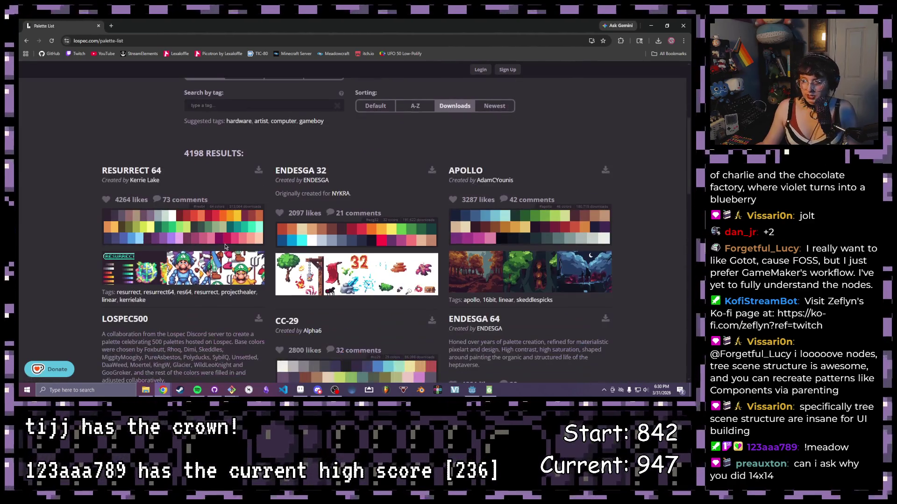
{"action": "scroll", "coordinate": [343, 248], "scroll_direction": "down", "scroll_amount": 3}
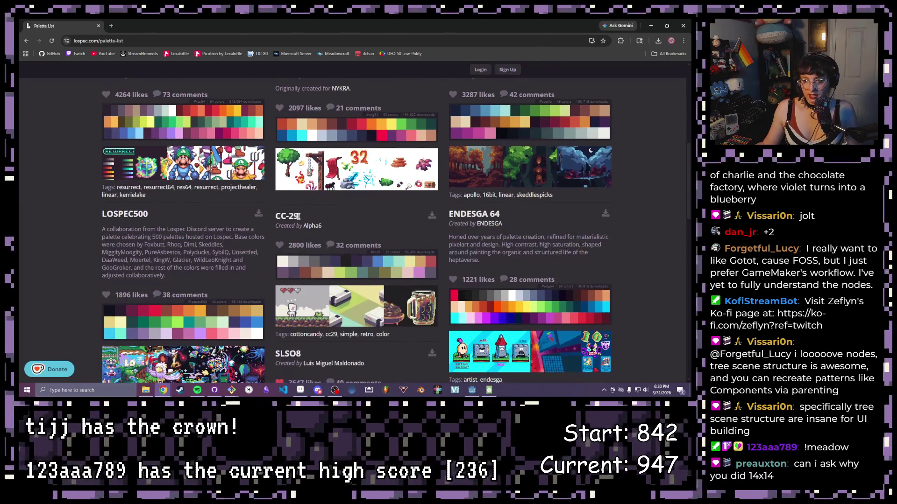
{"action": "scroll", "coordinate": [298, 216], "scroll_direction": "down", "scroll_amount": 1}
{"action": "scroll", "coordinate": [296, 223], "scroll_direction": "down", "scroll_amount": 1}
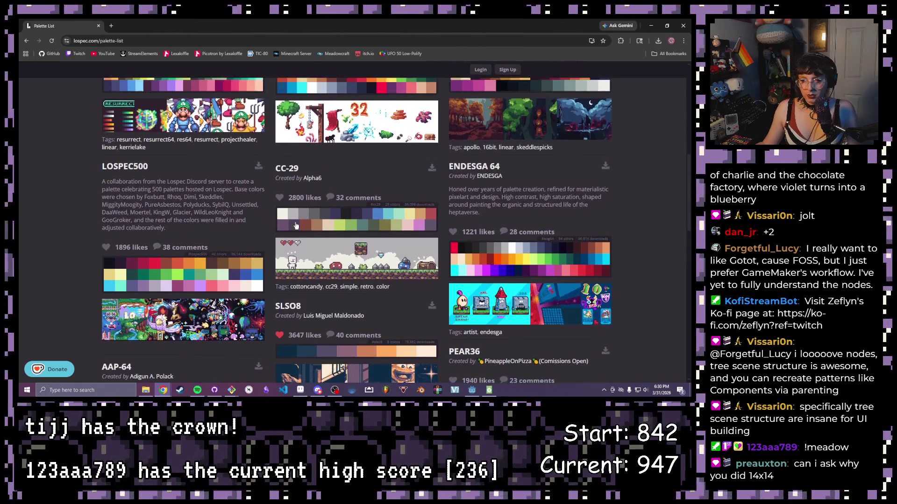
{"action": "scroll", "coordinate": [252, 238], "scroll_direction": "up", "scroll_amount": 1}
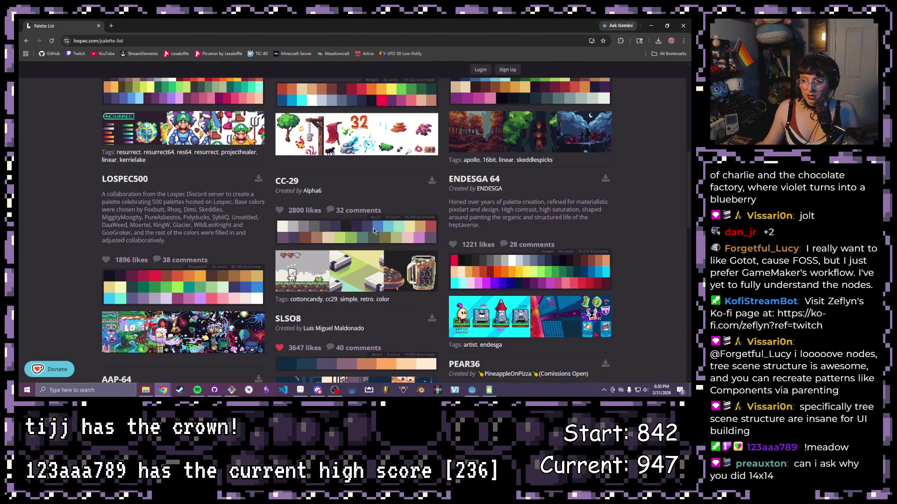
{"action": "scroll", "coordinate": [367, 226], "scroll_direction": "down", "scroll_amount": 1}
{"action": "scroll", "coordinate": [368, 226], "scroll_direction": "down", "scroll_amount": 3}
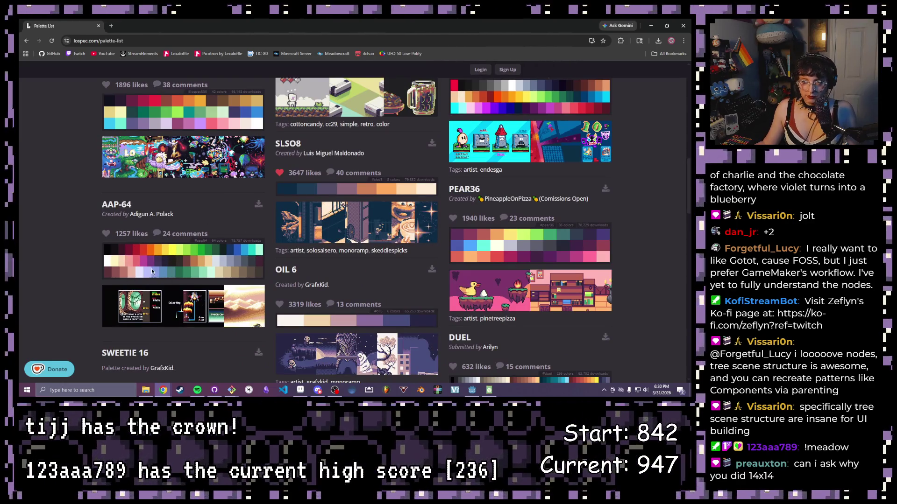
{"action": "scroll", "coordinate": [161, 258], "scroll_direction": "down", "scroll_amount": 3}
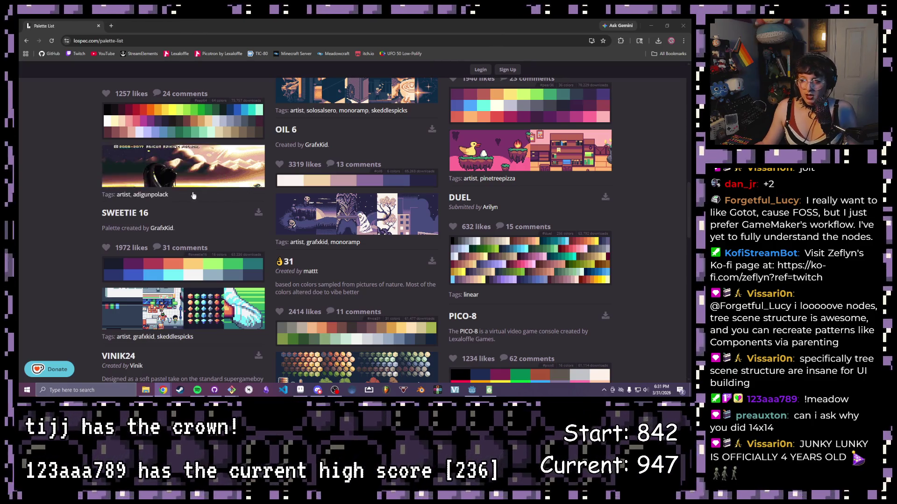
{"action": "scroll", "coordinate": [211, 269], "scroll_direction": "down", "scroll_amount": 1}
{"action": "scroll", "coordinate": [212, 269], "scroll_direction": "down", "scroll_amount": 3}
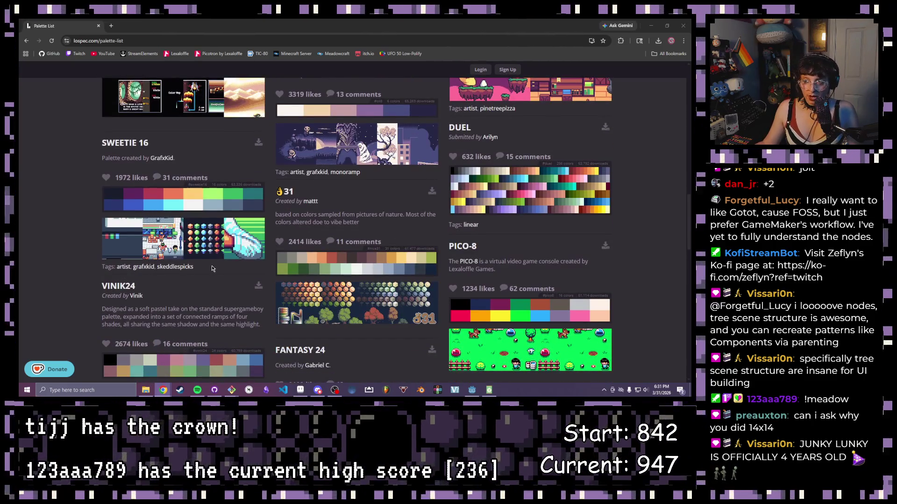
{"action": "scroll", "coordinate": [210, 266], "scroll_direction": "up", "scroll_amount": 4}
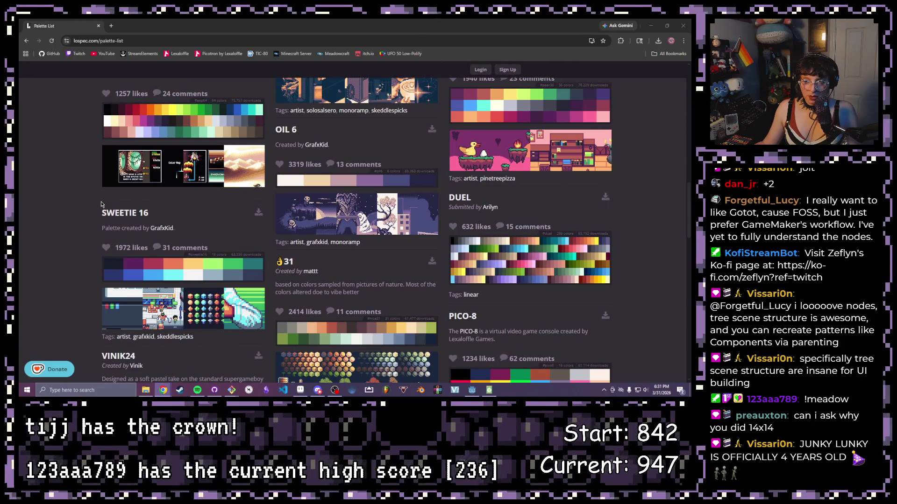
{"action": "scroll", "coordinate": [121, 215], "scroll_direction": "down", "scroll_amount": 1}
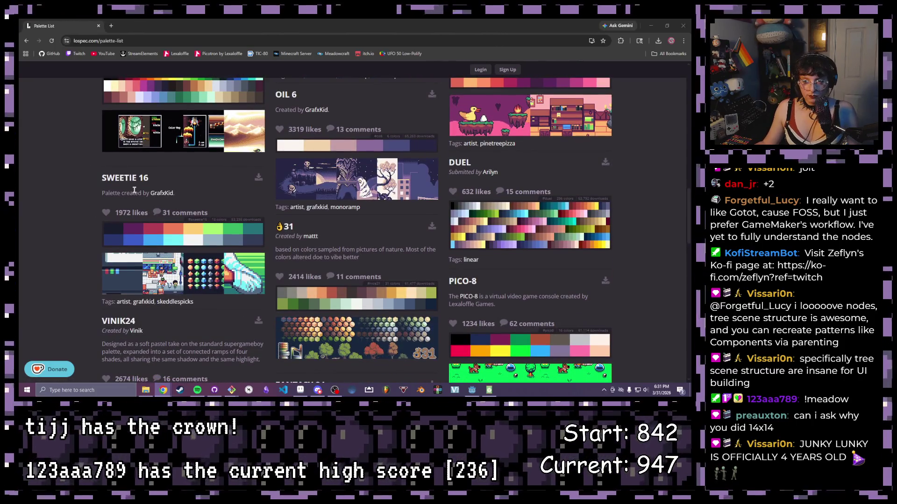
{"action": "left_click", "coordinate": [133, 180]}
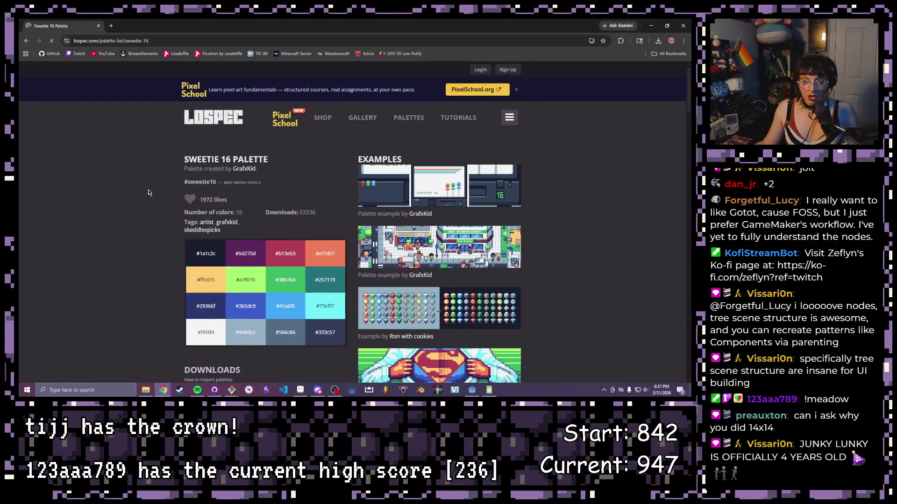
{"action": "mouse_move", "coordinate": [199, 208]}
{"action": "left_mouse_down"}
{"action": "mouse_move", "coordinate": [262, 259]}
{"action": "mouse_move", "coordinate": [243, 336]}
{"action": "mouse_move", "coordinate": [346, 302]}
{"action": "left_mouse_up"}
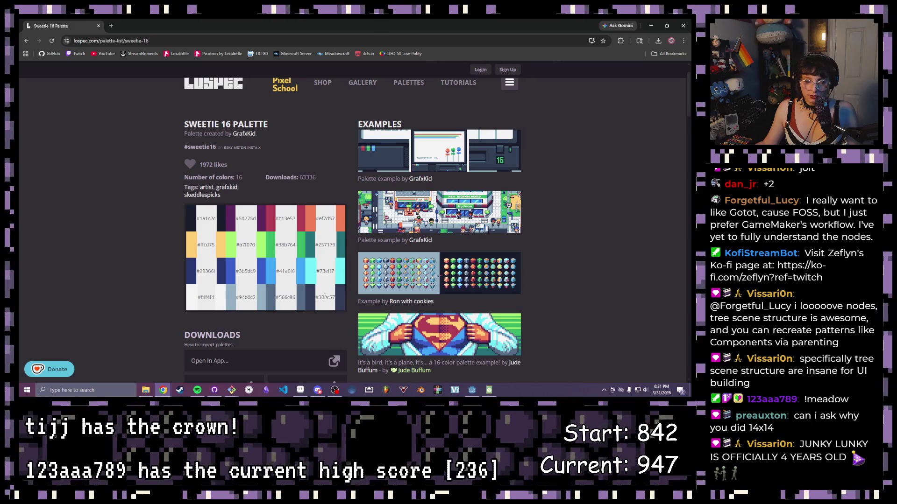
{"action": "left_click", "coordinate": [154, 242]}
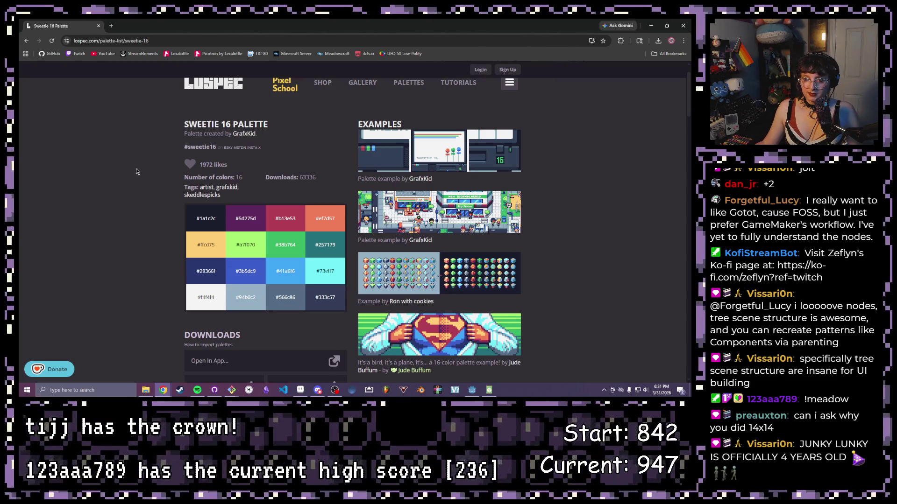
{"action": "scroll", "coordinate": [134, 173], "scroll_direction": "down", "scroll_amount": 5}
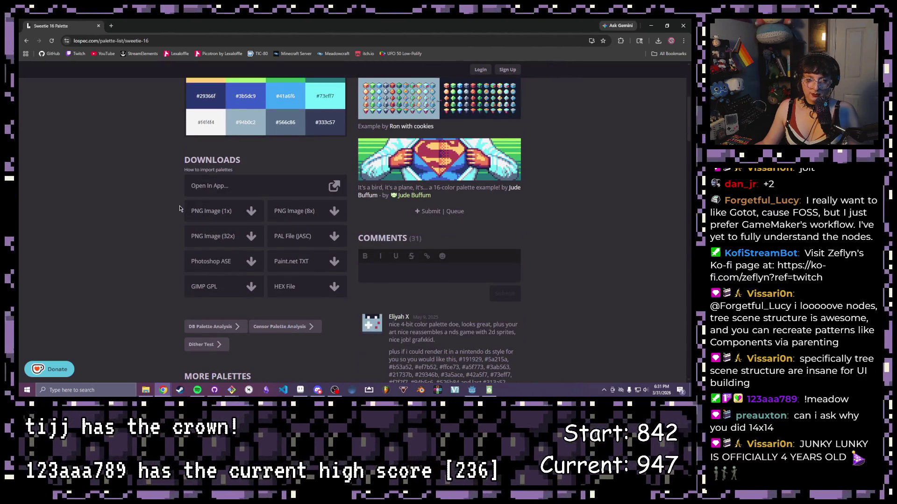
{"action": "scroll", "coordinate": [190, 210], "scroll_direction": "up", "scroll_amount": 3}
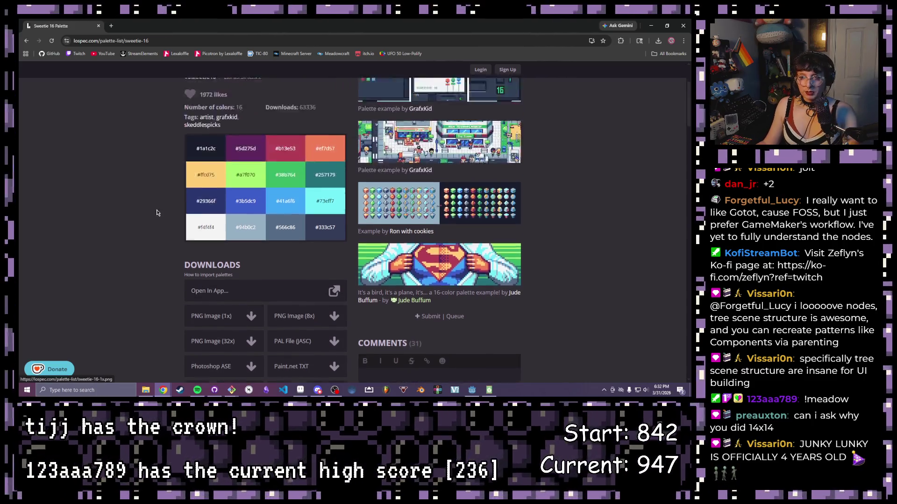
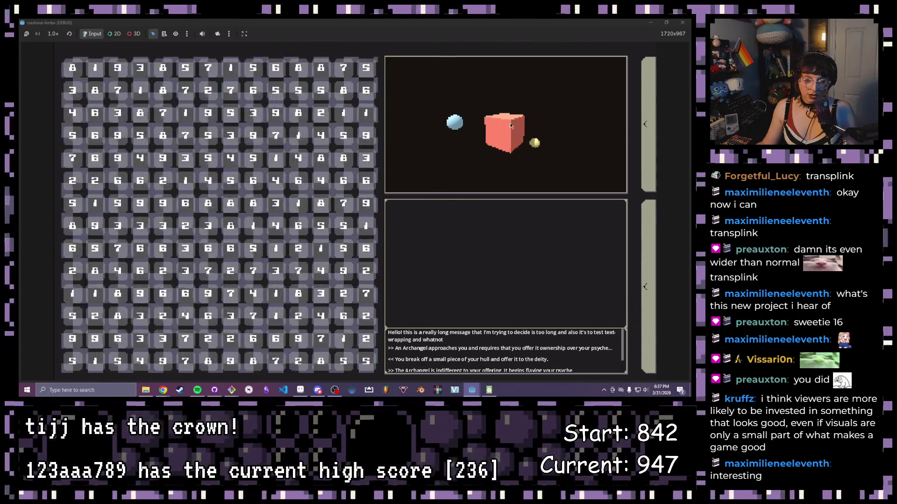
Close the debug game, put the caret on empty line 9 of tile_button.gd, and bring up the meadow game window
{"action": "left_click", "coordinate": [689, 22]}
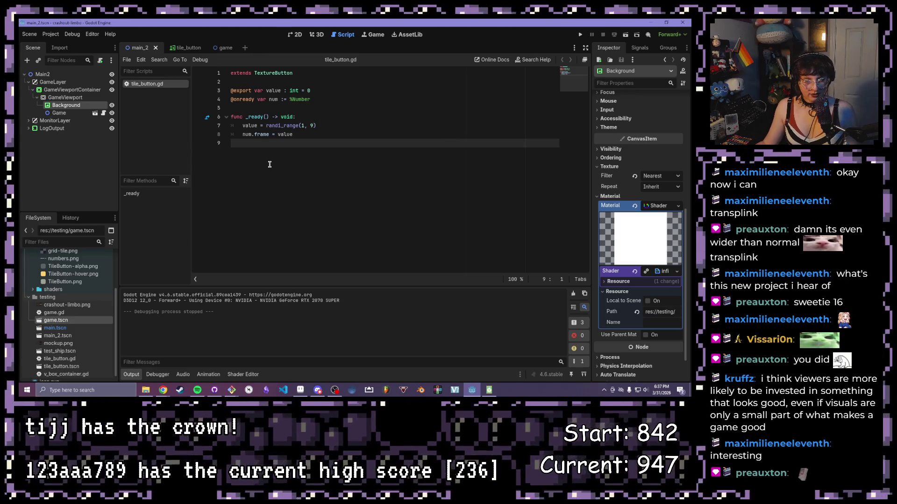
{"action": "left_click", "coordinate": [296, 134]}
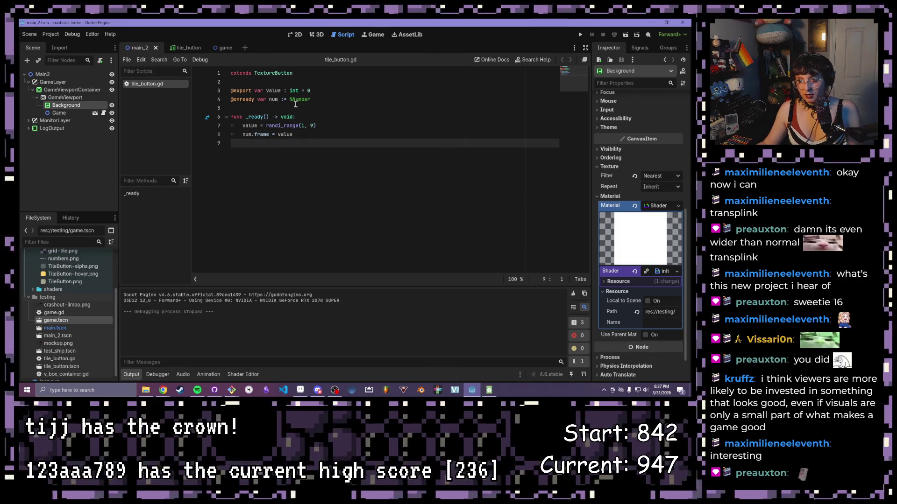
{"action": "left_click", "coordinate": [301, 147]}
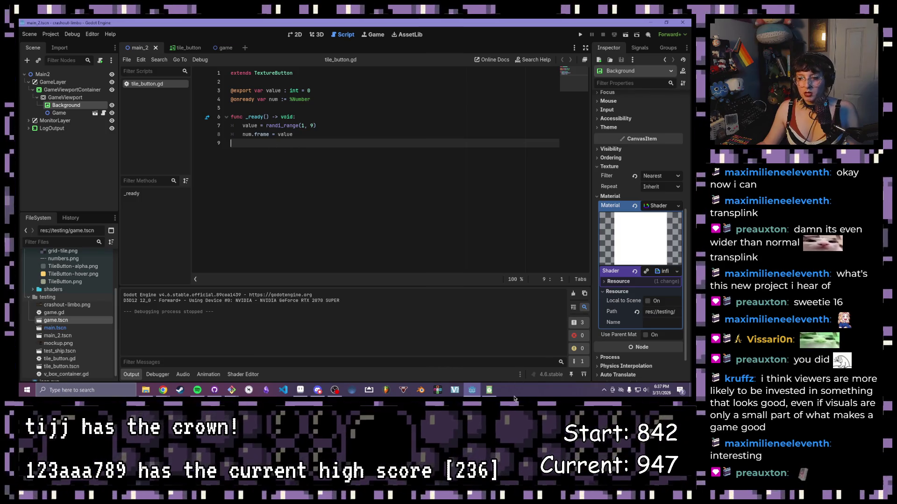
{"action": "left_click", "coordinate": [489, 390]}
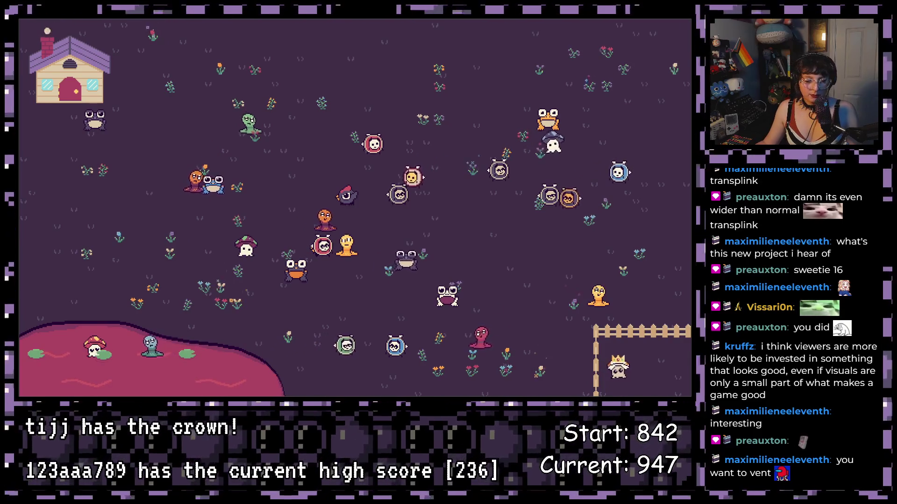
In Aseprite, undo the accidental erase and sample purple #5d275d from the Sweetie-16 palette with the Eyedropper
{"action": "key", "text": "alt+Tab"}
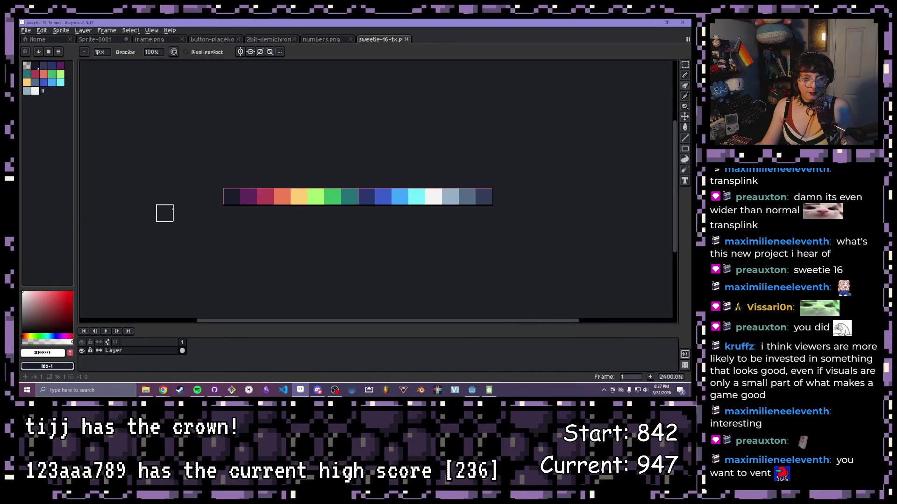
{"action": "scroll", "coordinate": [164, 231], "scroll_direction": "up", "scroll_amount": 1}
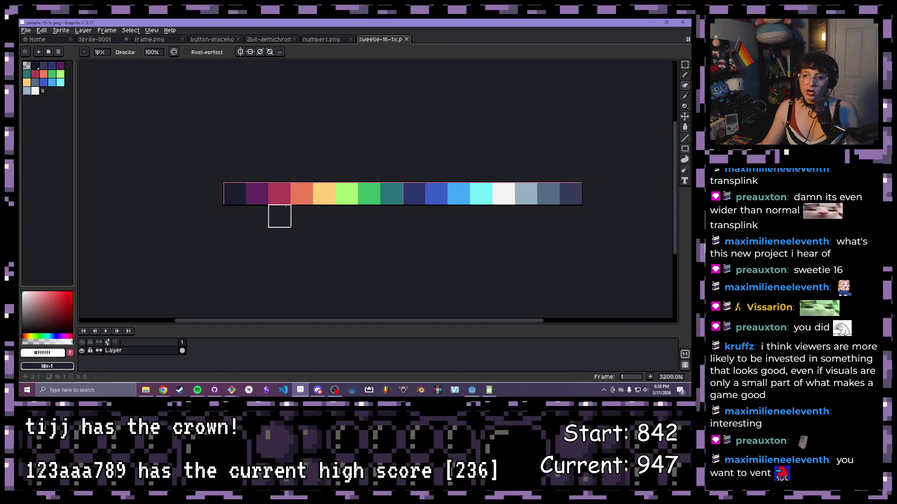
{"action": "scroll", "coordinate": [257, 194], "scroll_direction": "up", "scroll_amount": 2}
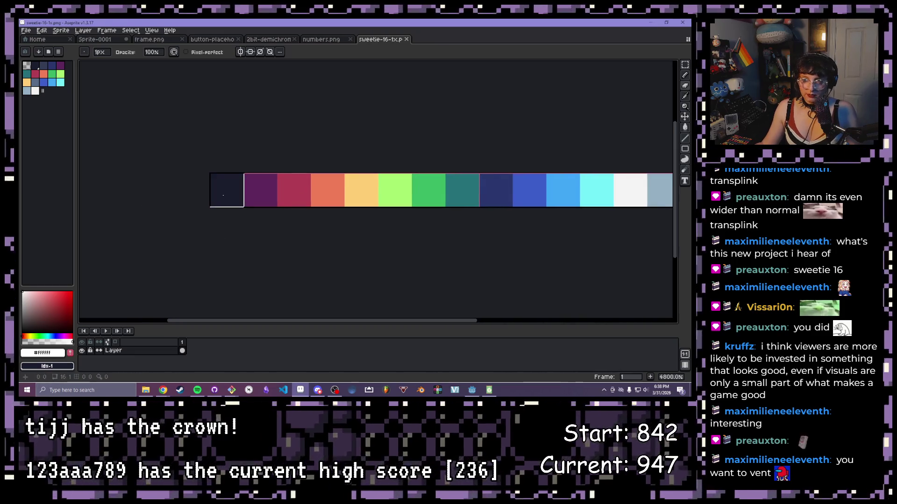
{"action": "left_click", "coordinate": [253, 185]}
{"action": "key", "text": "ctrl+z"}
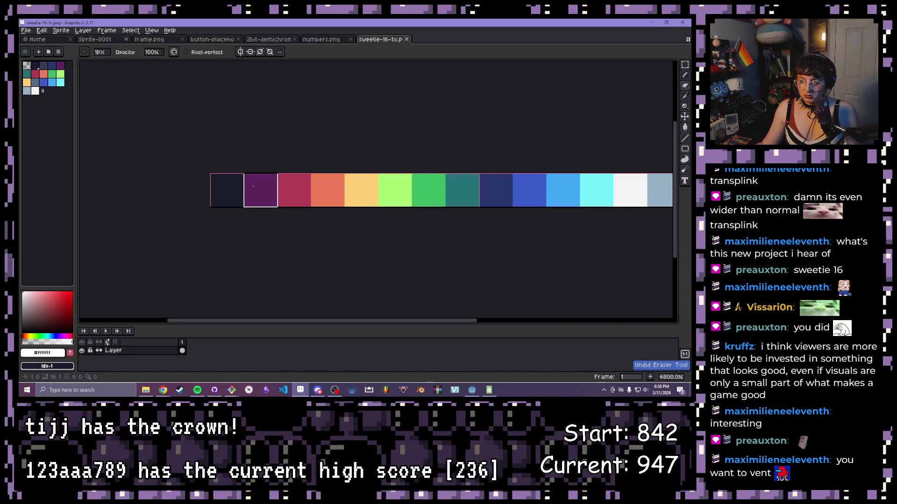
{"action": "key", "text": "i"}
{"action": "left_click", "coordinate": [253, 186]}
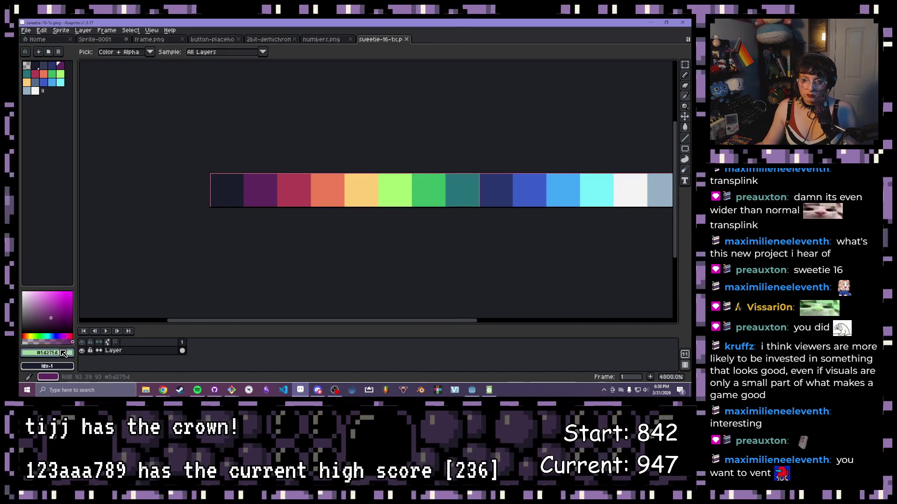
Read the purple foreground colour's RGB values in the colour editor, then return to Godot
{"action": "key", "text": "Escape"}
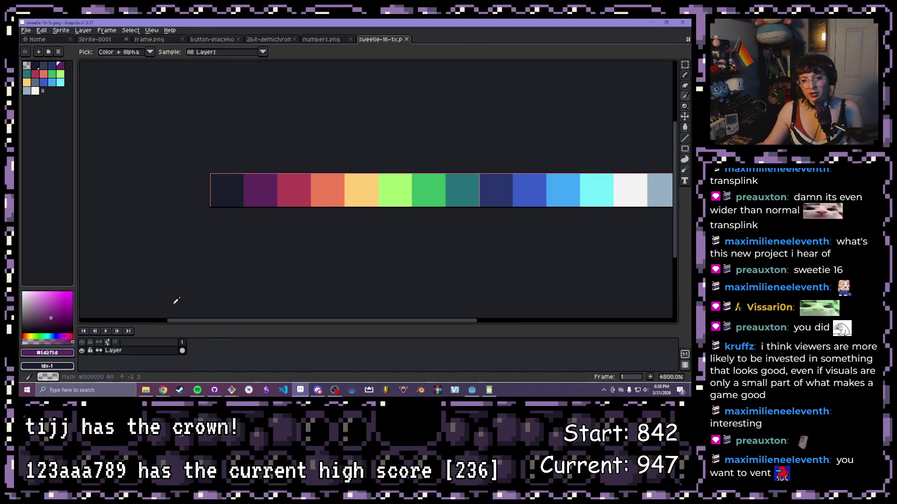
{"action": "left_click", "coordinate": [55, 355]}
{"action": "key", "text": "Escape"}
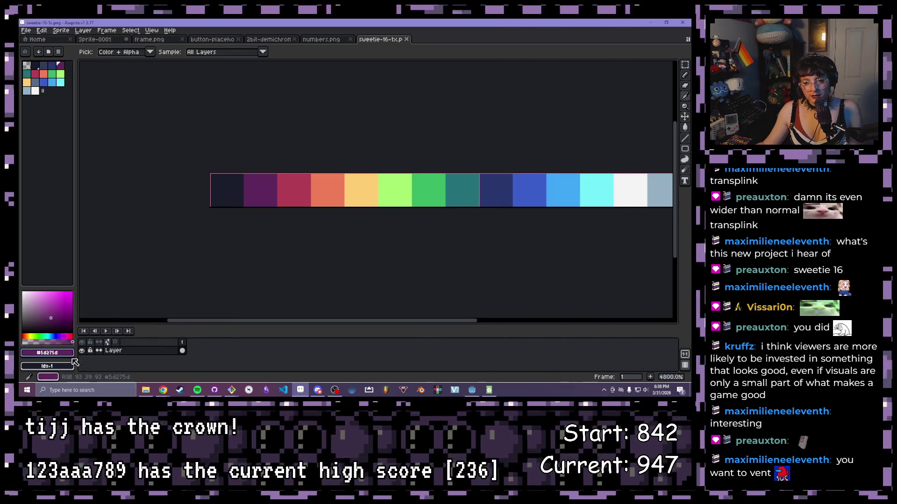
{"action": "left_click", "coordinate": [68, 354]}
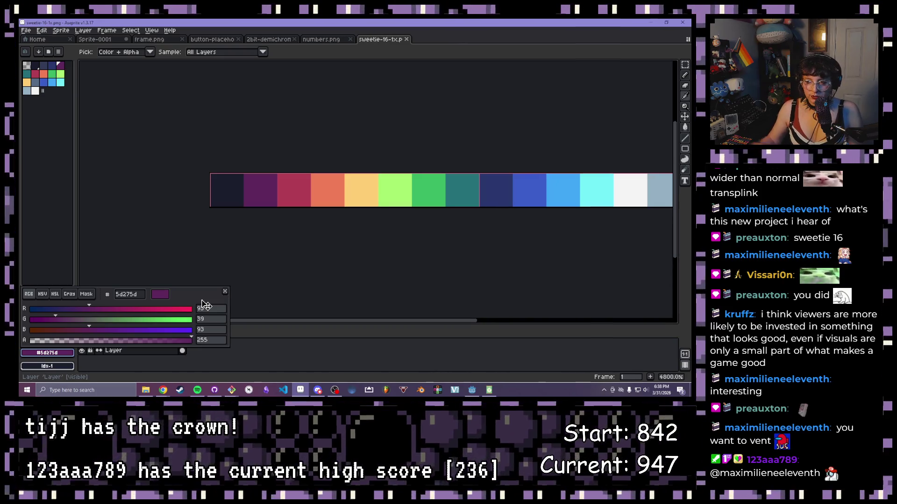
{"action": "left_click", "coordinate": [225, 291]}
{"action": "left_click", "coordinate": [471, 394]}
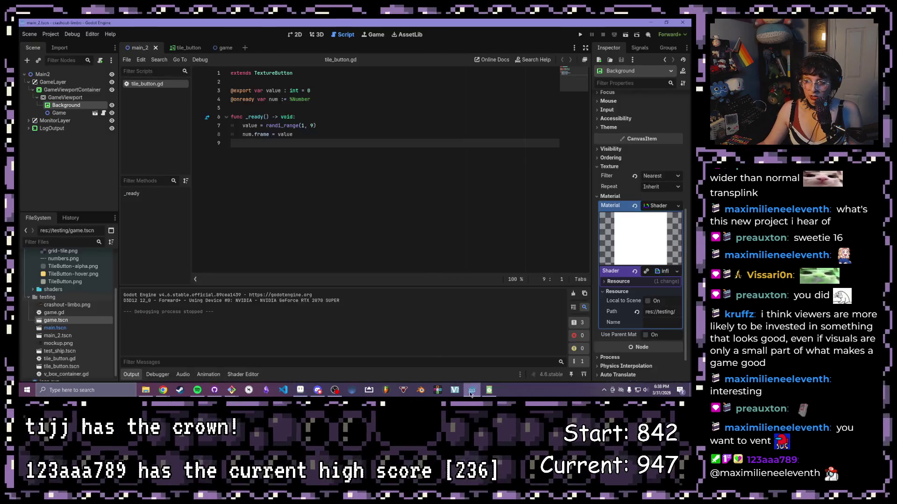
Add a 'var colors = [' array declaration on a new line below line 4
{"action": "left_click", "coordinate": [339, 99]}
{"action": "key", "text": "Return"}
{"action": "key", "text": "Return"}
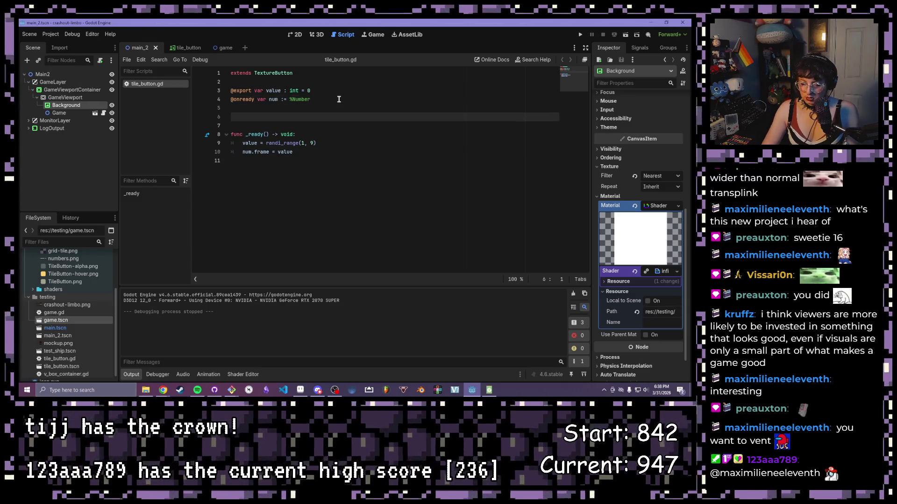
{"action": "type", "text": "var col"}
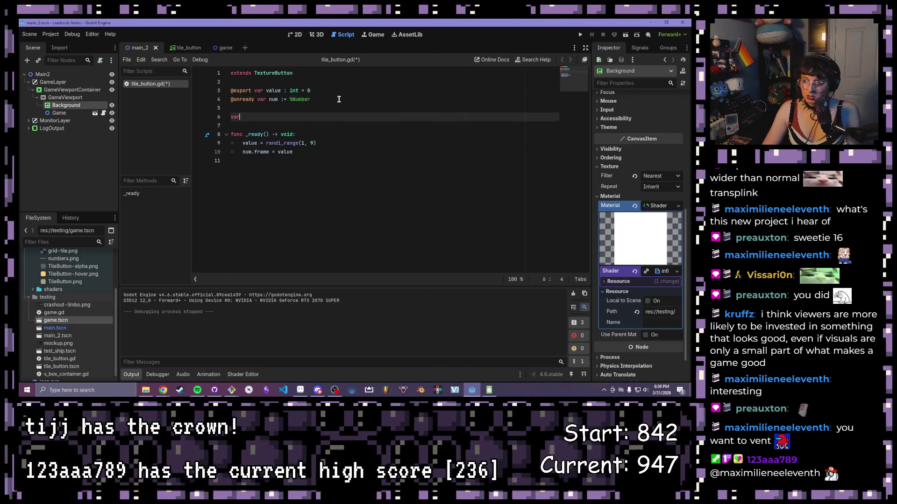
{"action": "type", "text": "ors = "}
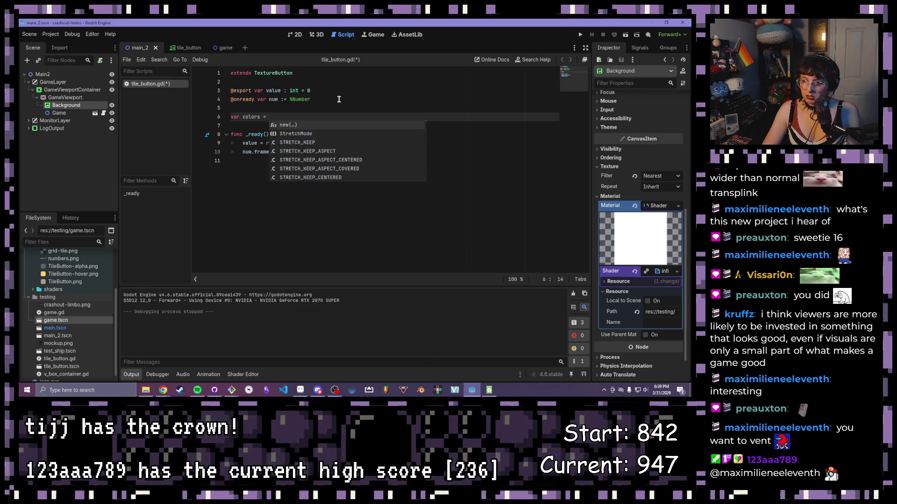
{"action": "type", "text": "["}
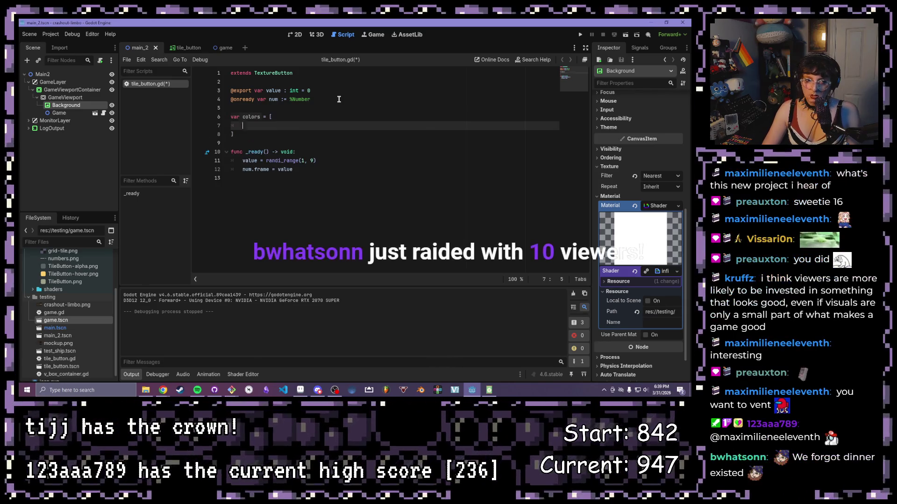
{"action": "key", "text": "Return"}
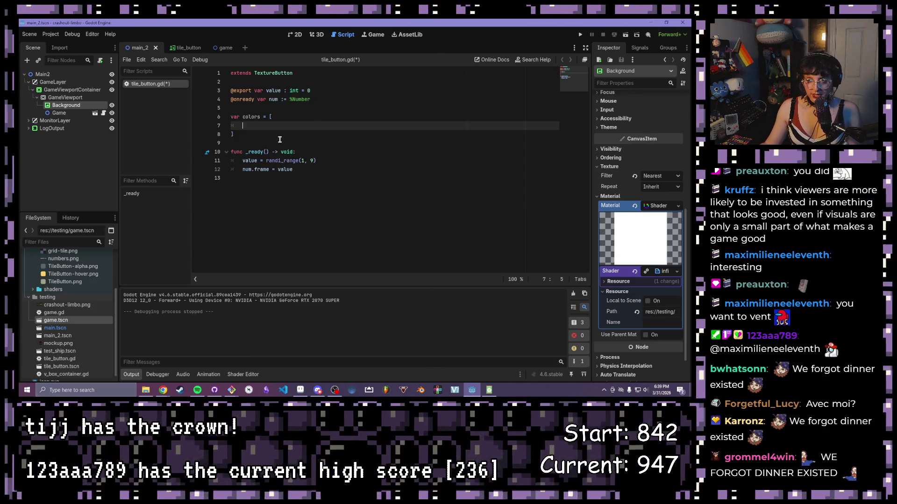
Type 'Color' as the first array entry and open the Color class documentation
{"action": "type", "text": "Color"}
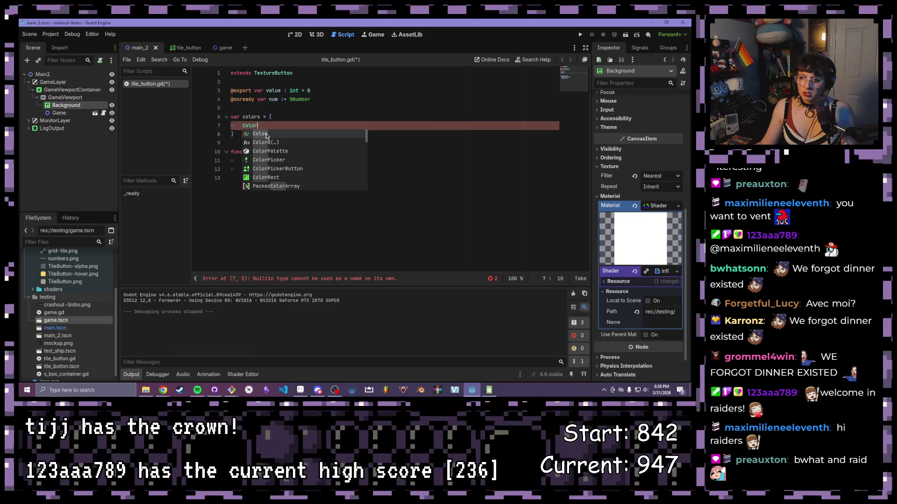
{"action": "left_click", "coordinate": [266, 136]}
{"action": "left_click", "coordinate": [252, 126], "text": "ctrl"}
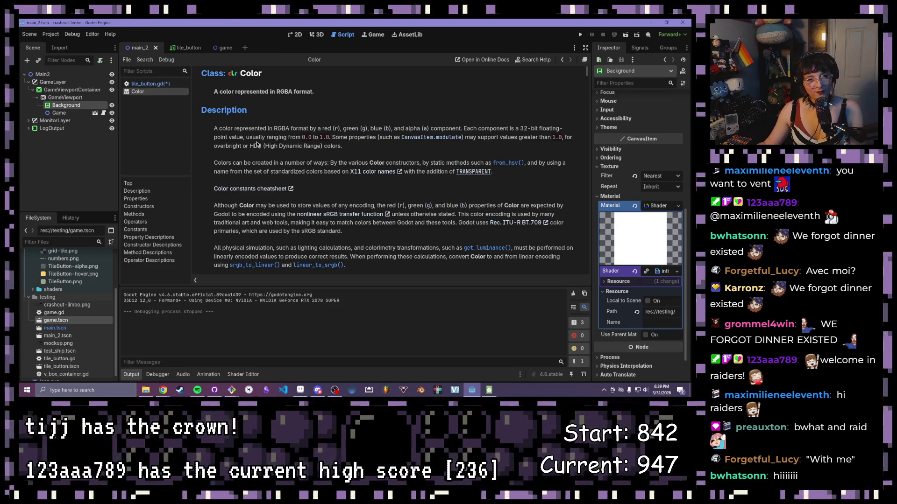
Scroll the Color reference down to its Constructors section, then open the tile_button scene
{"action": "scroll", "coordinate": [250, 145], "scroll_direction": "down", "scroll_amount": 3}
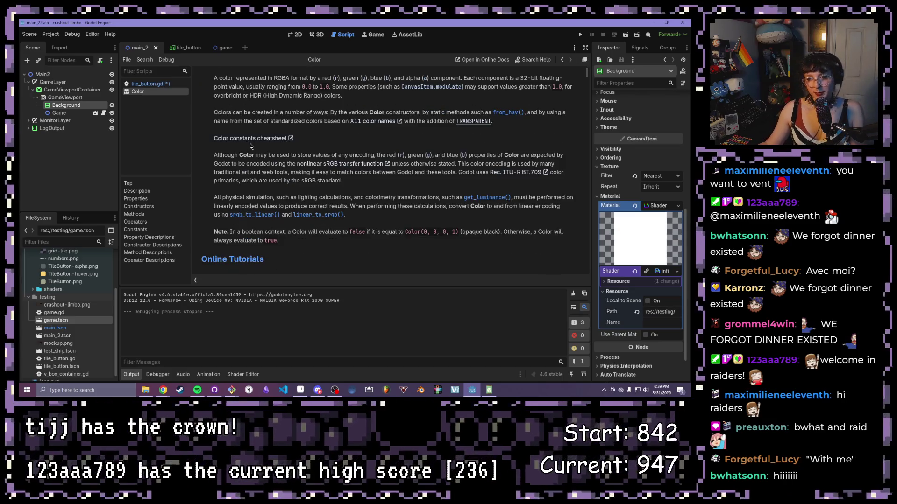
{"action": "scroll", "coordinate": [250, 149], "scroll_direction": "down", "scroll_amount": 5}
{"action": "scroll", "coordinate": [246, 159], "scroll_direction": "up", "scroll_amount": 2}
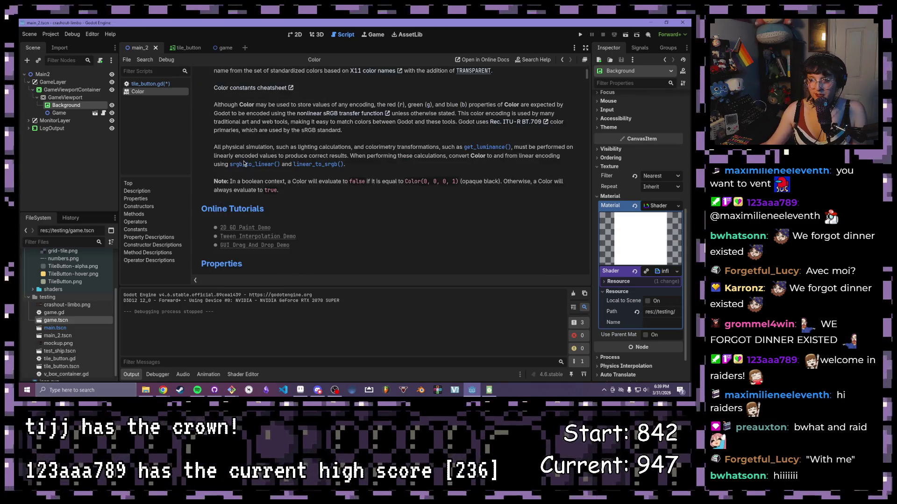
{"action": "scroll", "coordinate": [243, 162], "scroll_direction": "up", "scroll_amount": 6}
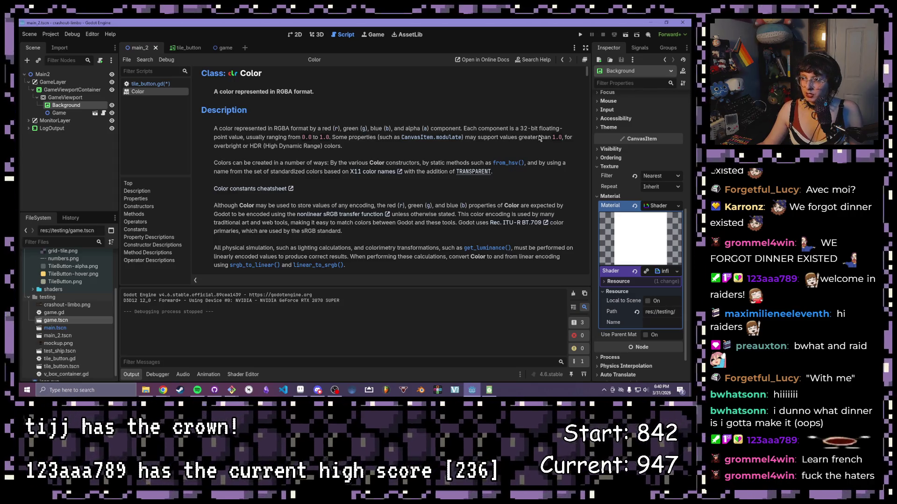
{"action": "scroll", "coordinate": [536, 136], "scroll_direction": "down", "scroll_amount": 3}
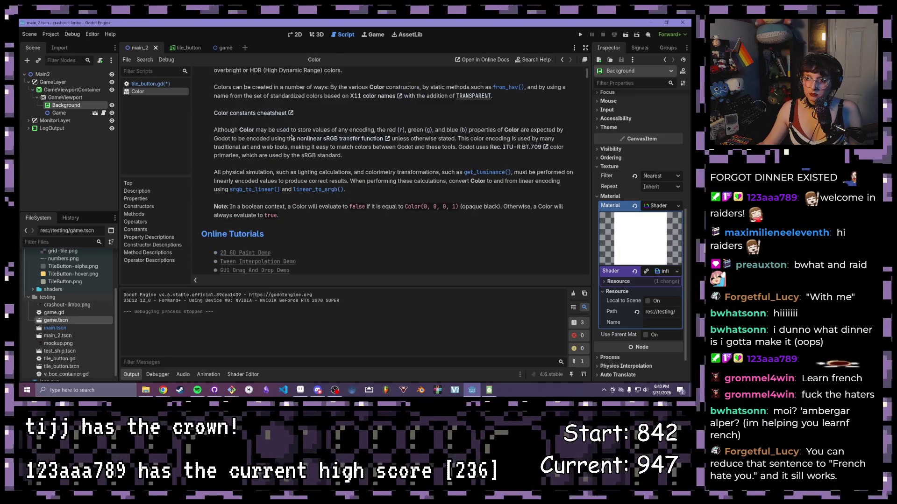
{"action": "scroll", "coordinate": [288, 130], "scroll_direction": "down", "scroll_amount": 4}
{"action": "scroll", "coordinate": [292, 142], "scroll_direction": "down", "scroll_amount": 3}
{"action": "scroll", "coordinate": [293, 147], "scroll_direction": "down", "scroll_amount": 5}
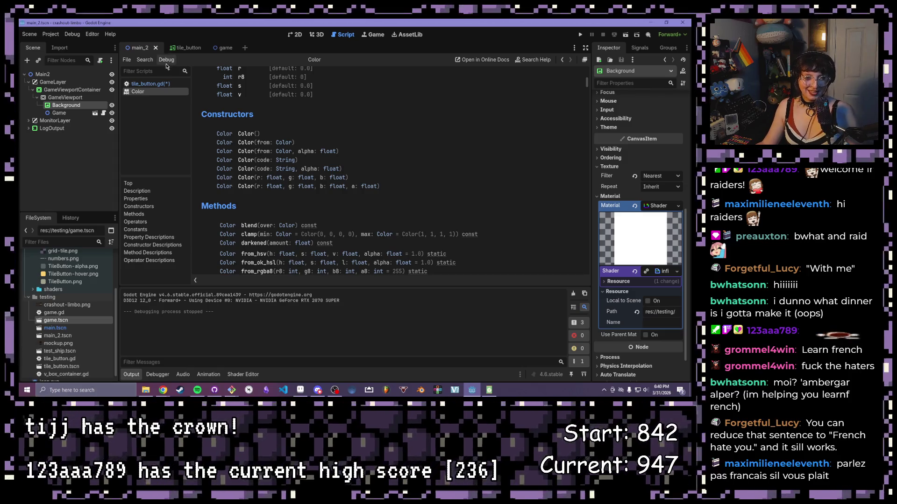
{"action": "left_click", "coordinate": [185, 50]}
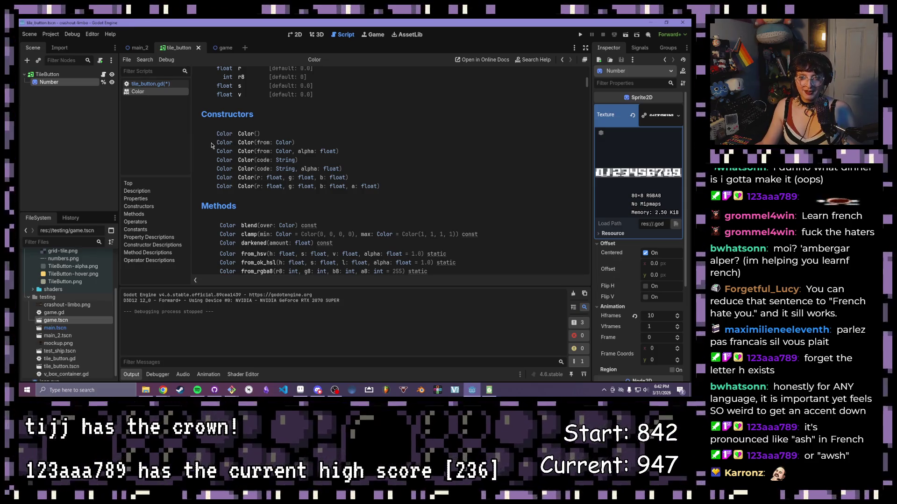
Make line 7 an empty Color() entry and preview its inline colour picker
{"action": "left_click", "coordinate": [142, 93]}
{"action": "left_click", "coordinate": [149, 83]}
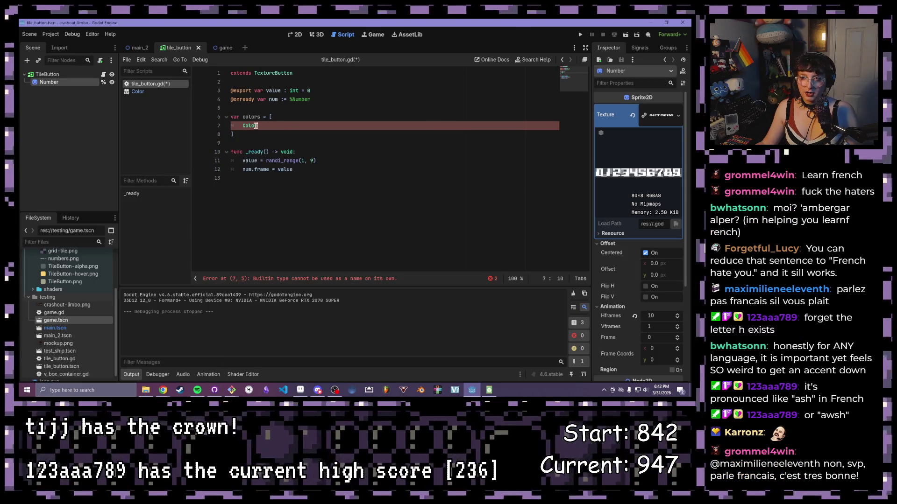
{"action": "type", "text": "("}
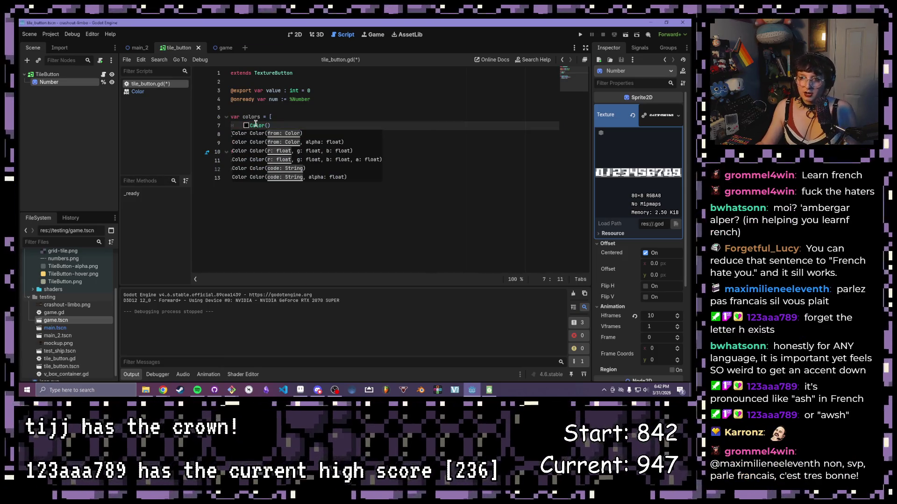
{"action": "left_click", "coordinate": [246, 125]}
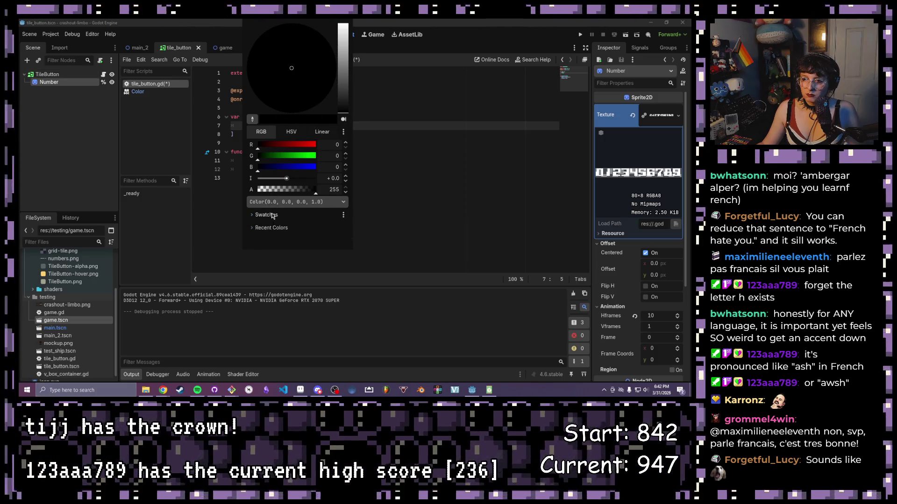
{"action": "left_click", "coordinate": [422, 220]}
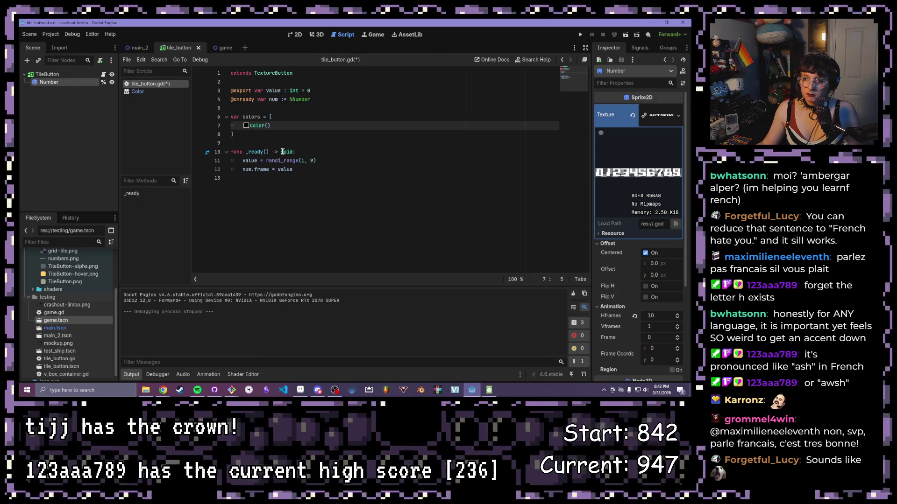
Explore the colour picker's format options and its RGB, HSV and Linear modes, then bring Aseprite forward
{"action": "left_click", "coordinate": [247, 127]}
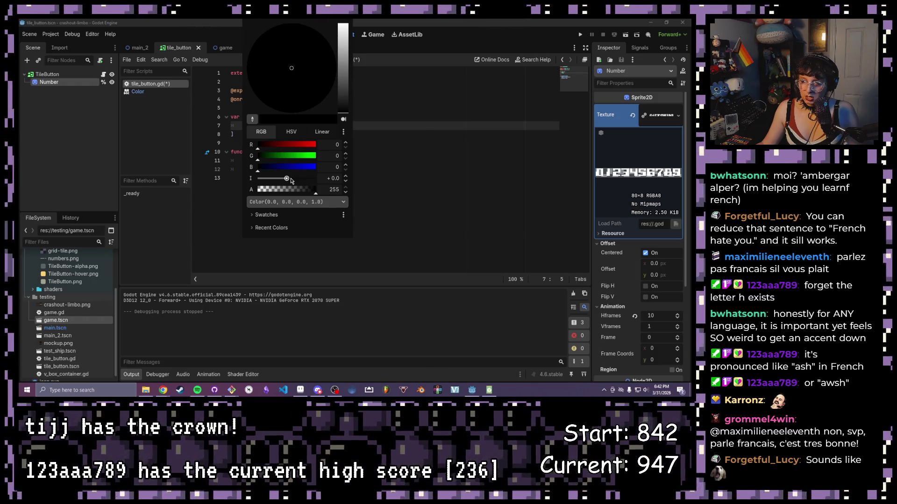
{"action": "left_click", "coordinate": [343, 203]}
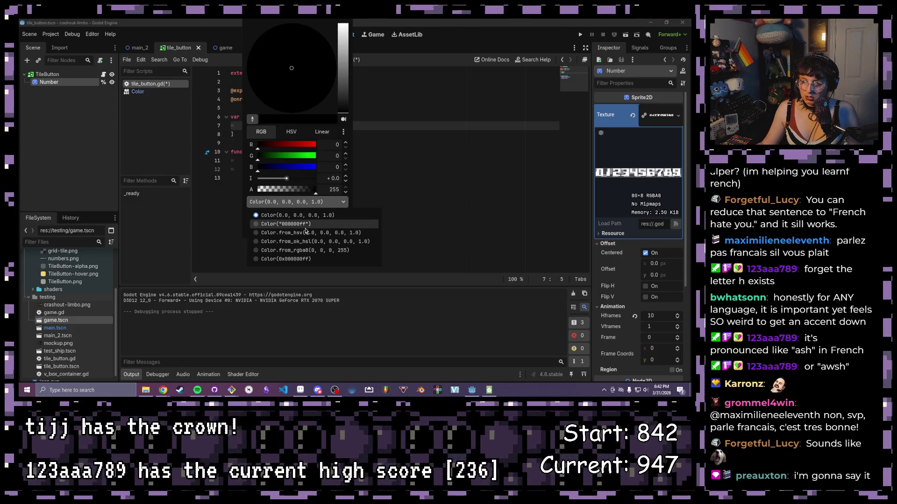
{"action": "left_click", "coordinate": [304, 227]}
{"action": "left_click", "coordinate": [327, 202]}
{"action": "left_click", "coordinate": [319, 216]}
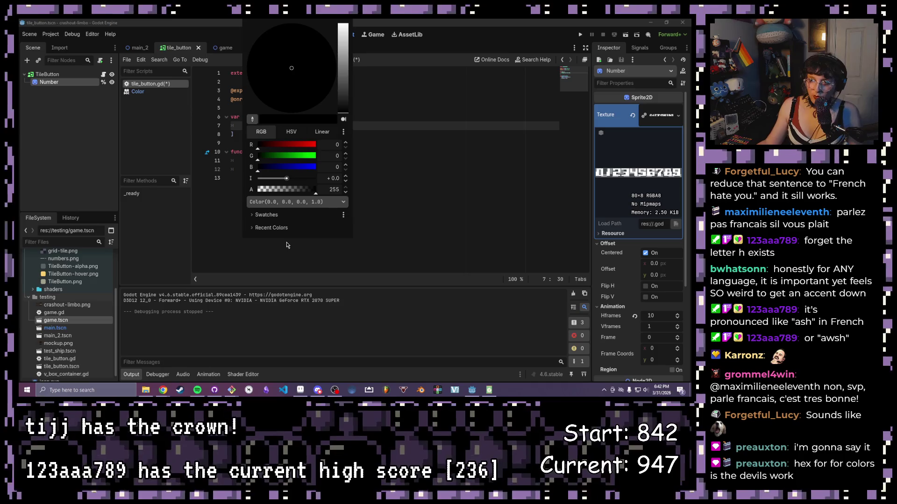
{"action": "left_click", "coordinate": [291, 132]}
{"action": "left_click", "coordinate": [322, 131]}
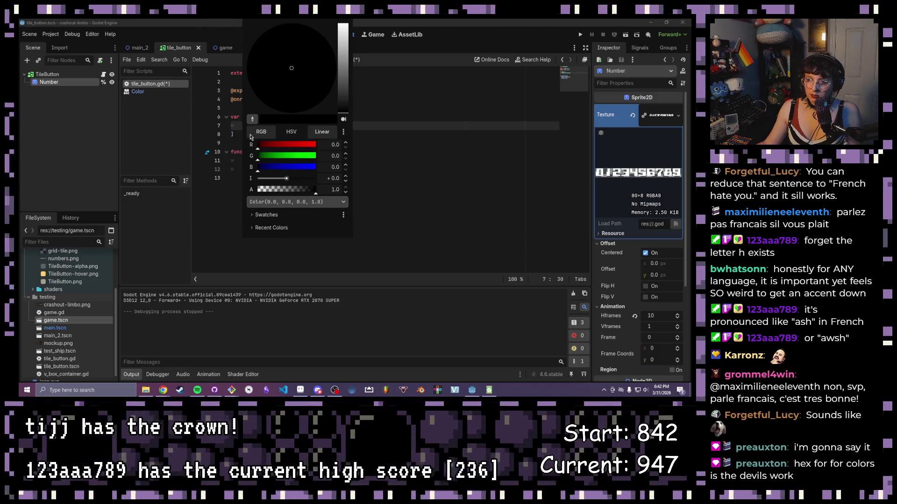
{"action": "left_click", "coordinate": [253, 133]}
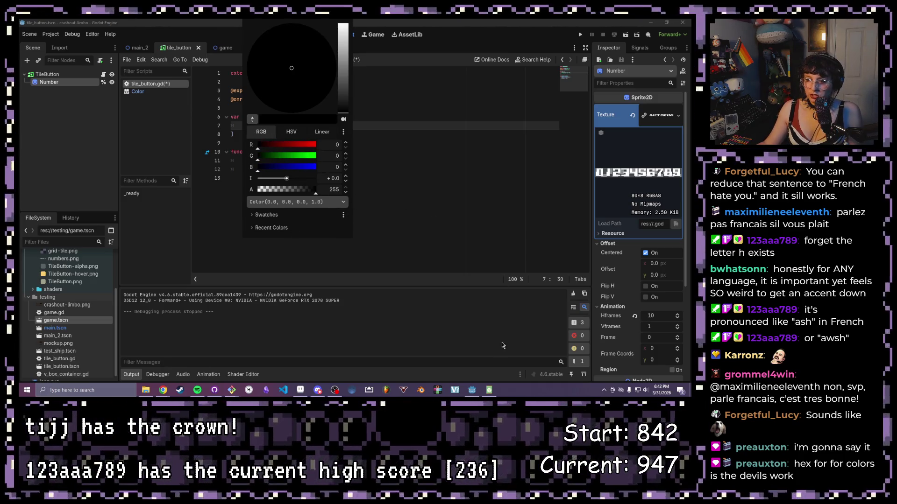
{"action": "left_click", "coordinate": [300, 390]}
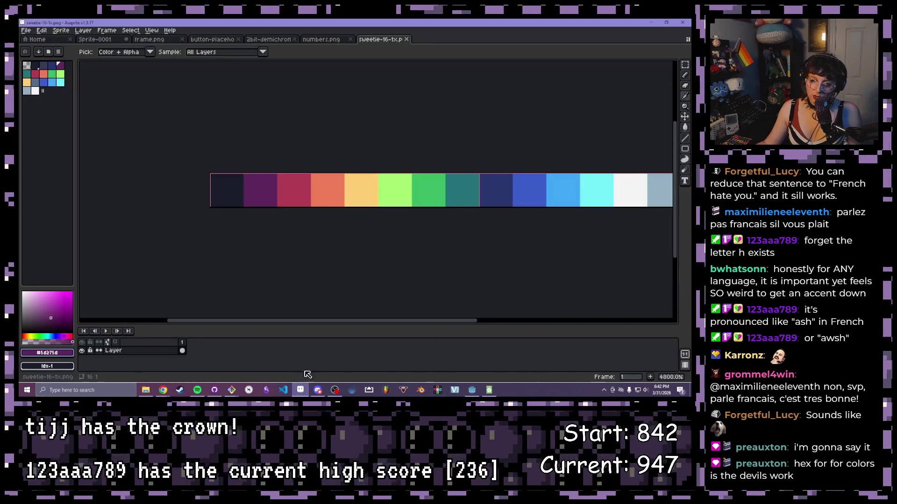
Check the purple foreground colour's values (hex 5d275d, RGB 93, 39, 93), then return to Godot
{"action": "left_click", "coordinate": [56, 353]}
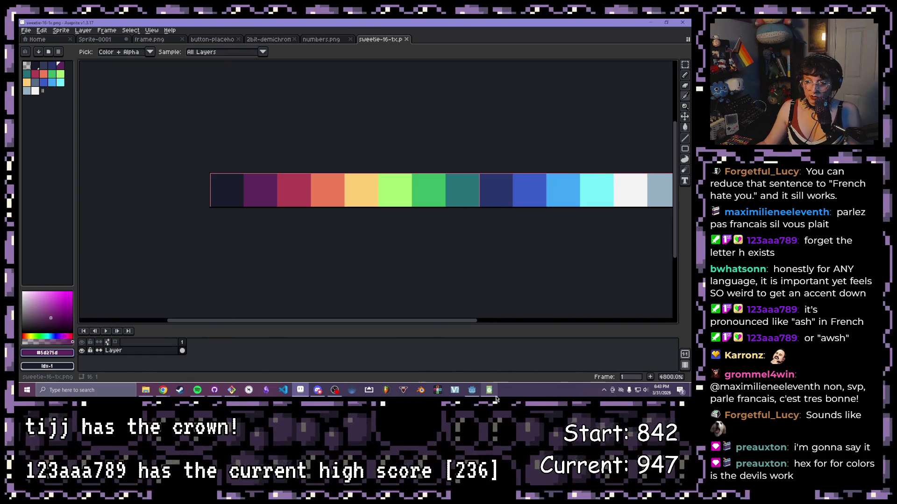
{"action": "left_click", "coordinate": [472, 390]}
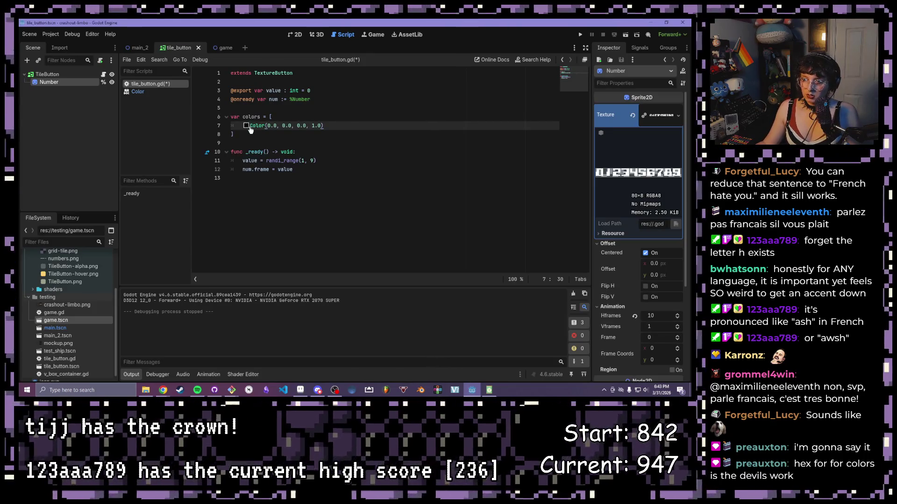
Set line 7's colour to R 93, G 39, B 93, giving Color(0.365, 0.153, 0.365, 1.0), and start a new line
{"action": "left_click", "coordinate": [247, 126]}
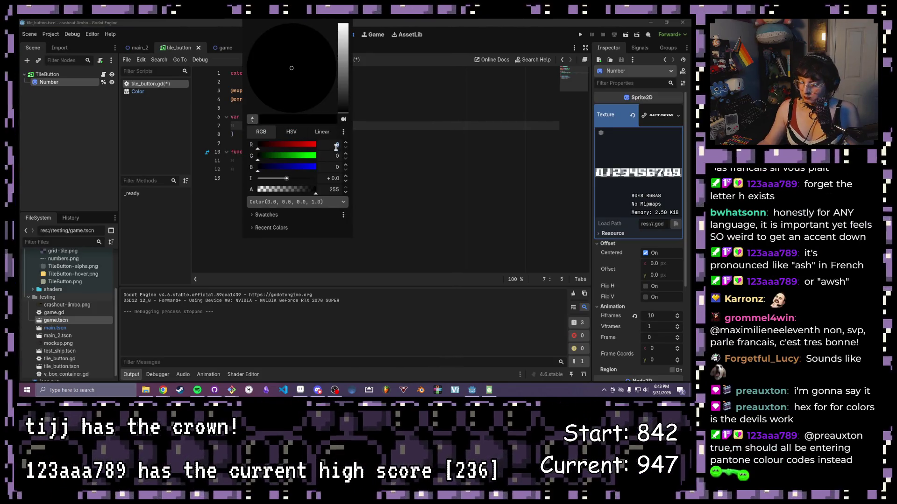
{"action": "type", "text": "93"}
{"action": "key", "text": "Tab"}
{"action": "key", "text": "Tab"}
{"action": "type", "text": "9"}
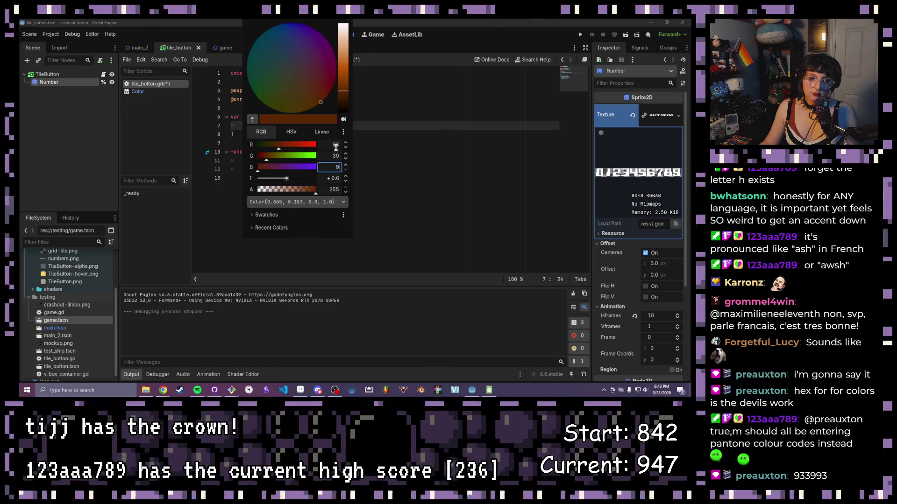
{"action": "key", "text": "Return"}
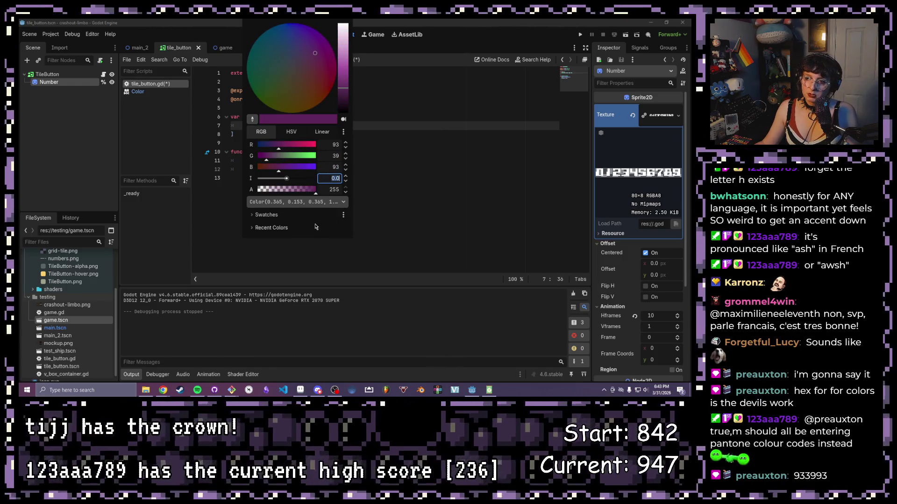
{"action": "left_click", "coordinate": [436, 213]}
{"action": "left_click", "coordinate": [301, 144]}
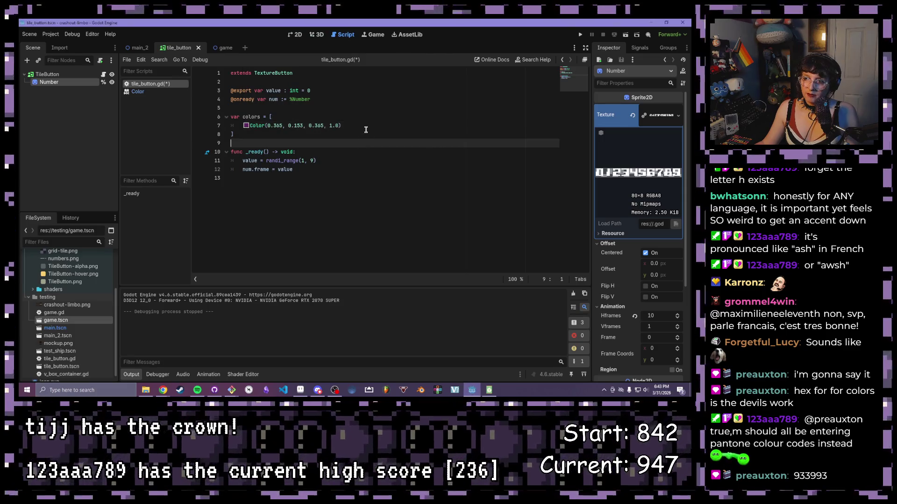
{"action": "left_click", "coordinate": [366, 128]}
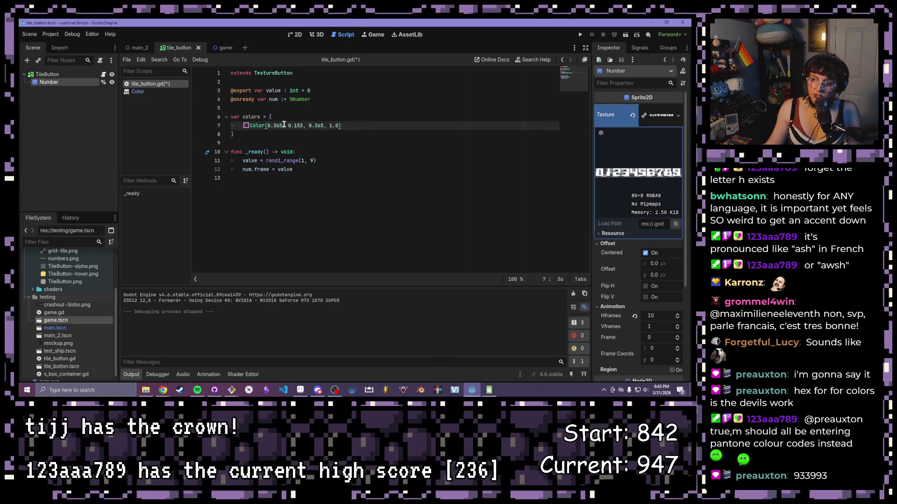
{"action": "left_click_drag", "start_coordinate": [283, 125], "coordinate": [270, 124]}
{"action": "left_click", "coordinate": [358, 125]}
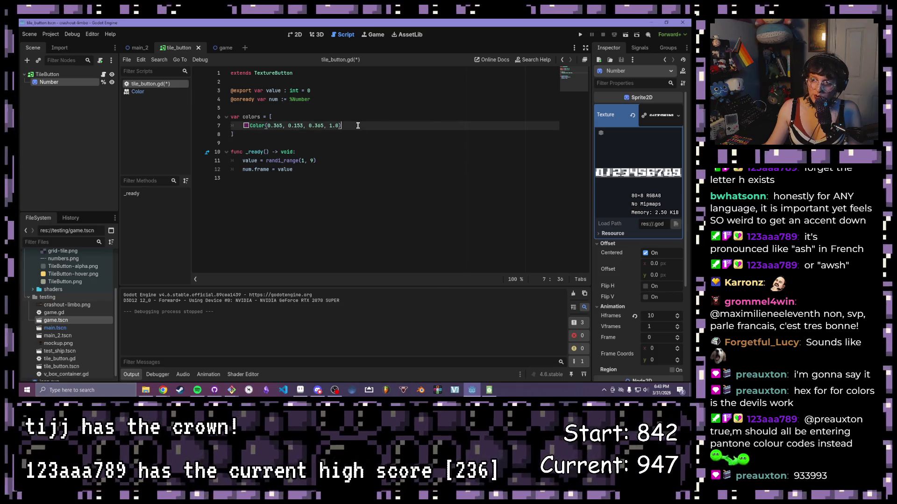
{"action": "key", "text": "Return"}
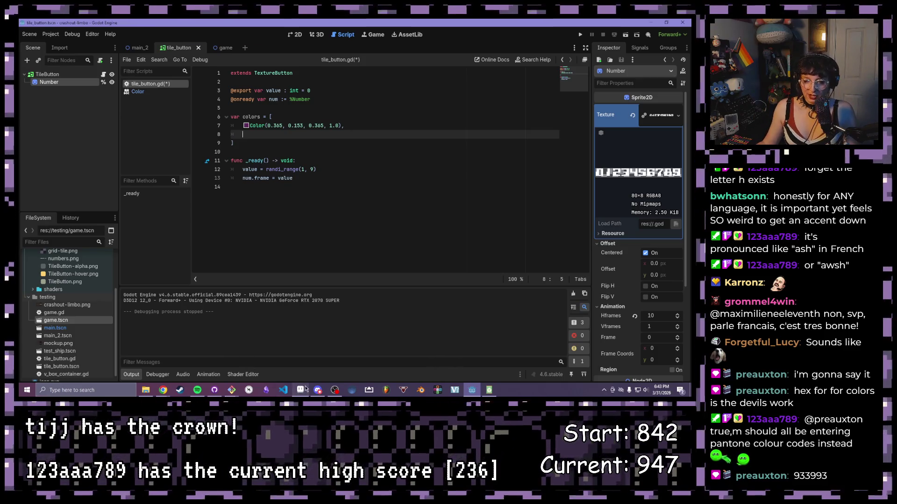
Look up the RGB values of red #b13e53 in Aseprite's Sweetie-16 palette
{"action": "left_click", "coordinate": [302, 389]}
{"action": "left_click", "coordinate": [304, 189]}
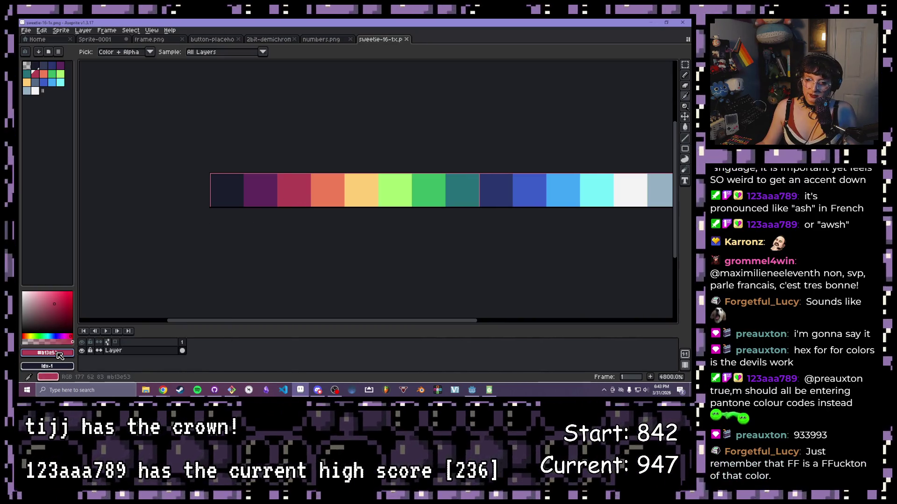
{"action": "left_click", "coordinate": [57, 353]}
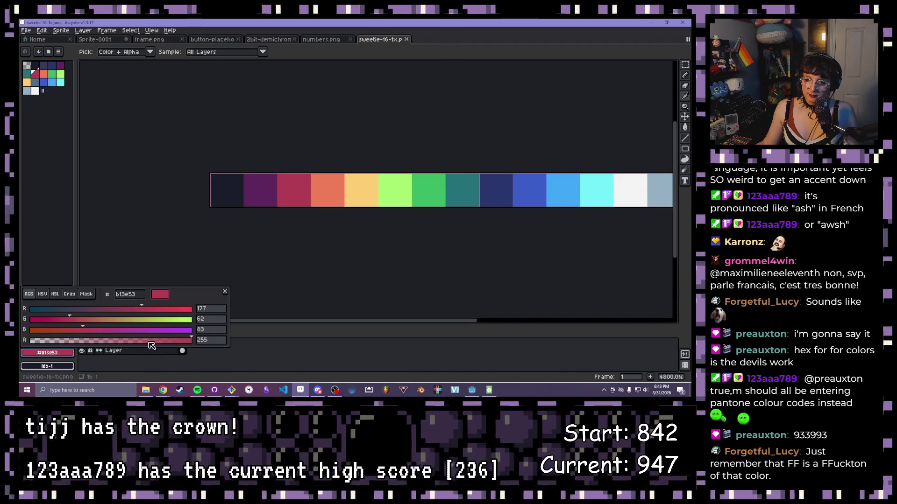
{"action": "left_click", "coordinate": [336, 340]}
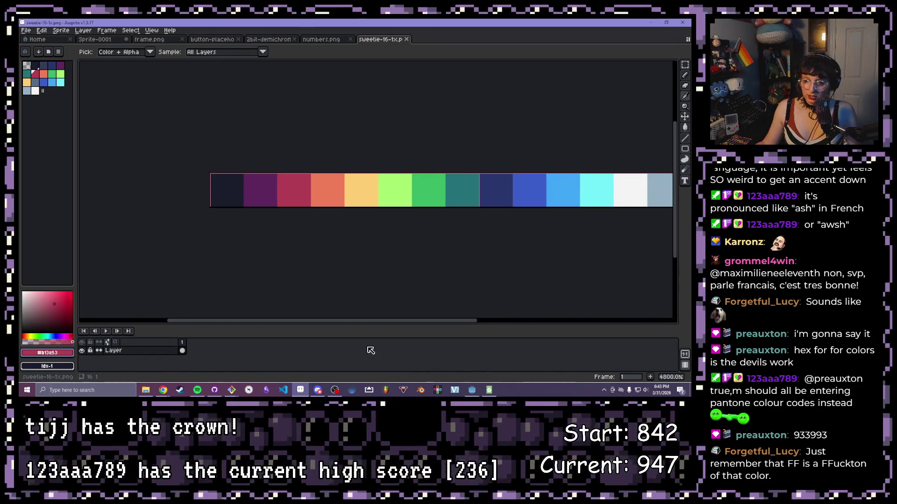
{"action": "left_click", "coordinate": [473, 390]}
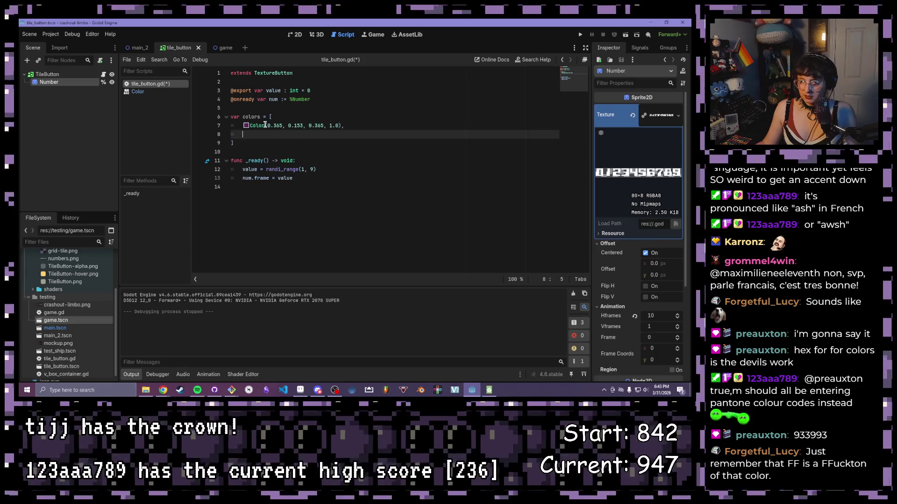
Copy line 7's Color entry onto line 8 and begin editing its red value
{"action": "left_click_drag", "start_coordinate": [345, 125], "coordinate": [245, 126]}
{"action": "key", "text": "ctrl+c"}
{"action": "left_click", "coordinate": [247, 134]}
{"action": "key", "text": "ctrl+v"}
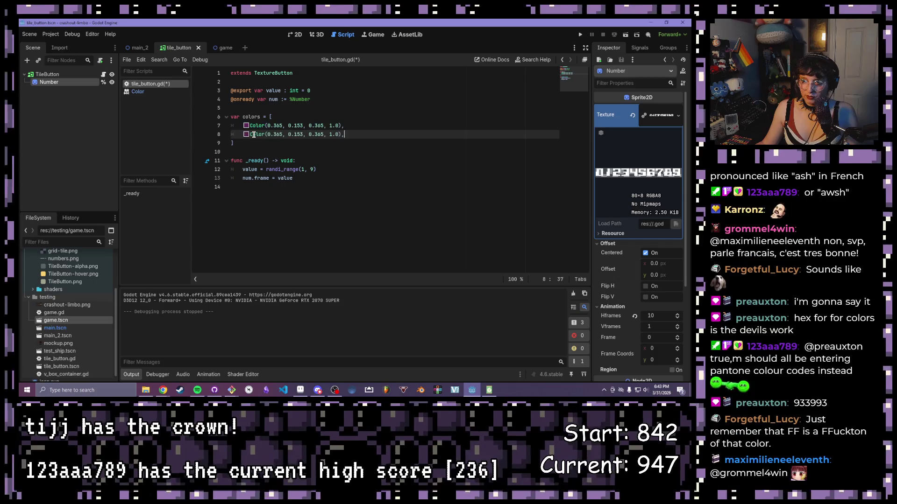
{"action": "left_click", "coordinate": [246, 135]}
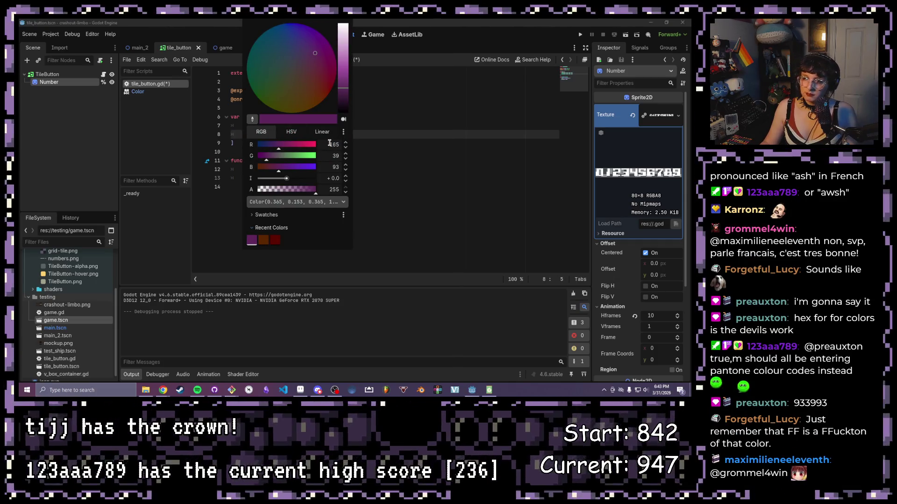
{"action": "key", "text": "Tab"}
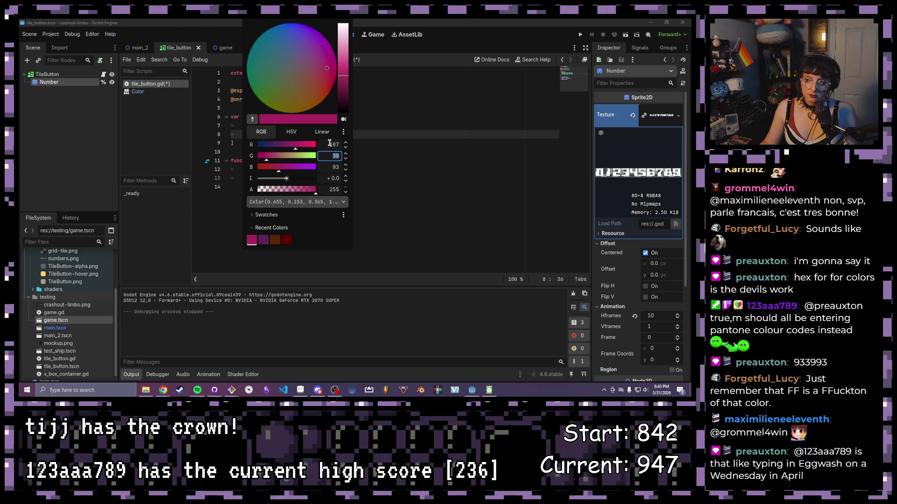
Recheck the red's values in Aseprite, then set line 8's green to 62 and blue to 83
{"action": "left_click", "coordinate": [301, 392]}
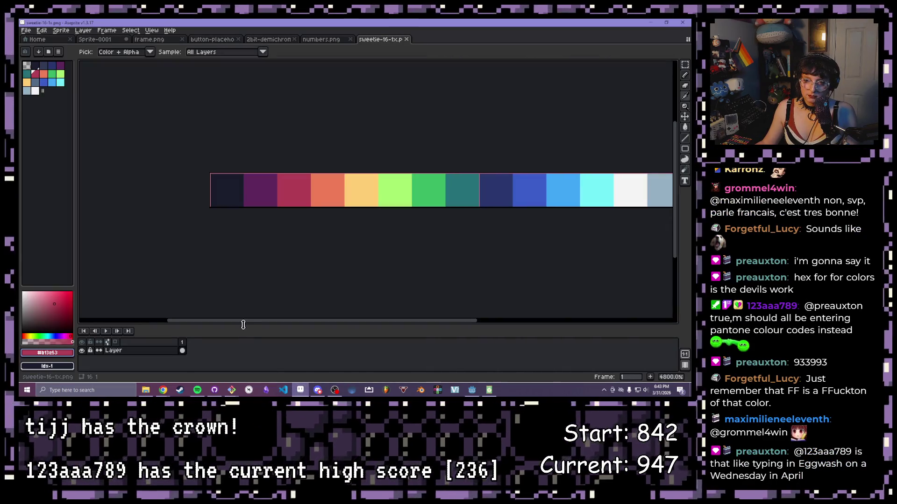
{"action": "left_click", "coordinate": [52, 354]}
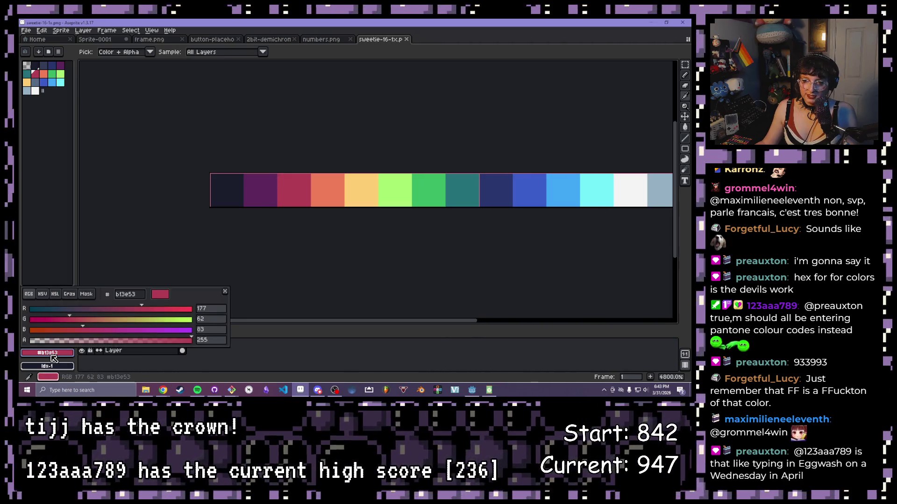
{"action": "left_click", "coordinate": [521, 379]}
{"action": "left_click", "coordinate": [472, 390]}
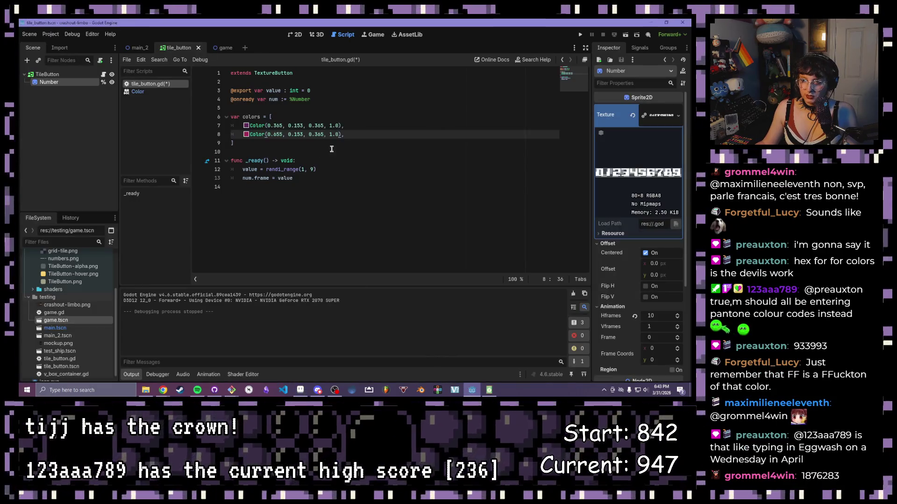
{"action": "left_click", "coordinate": [246, 134]}
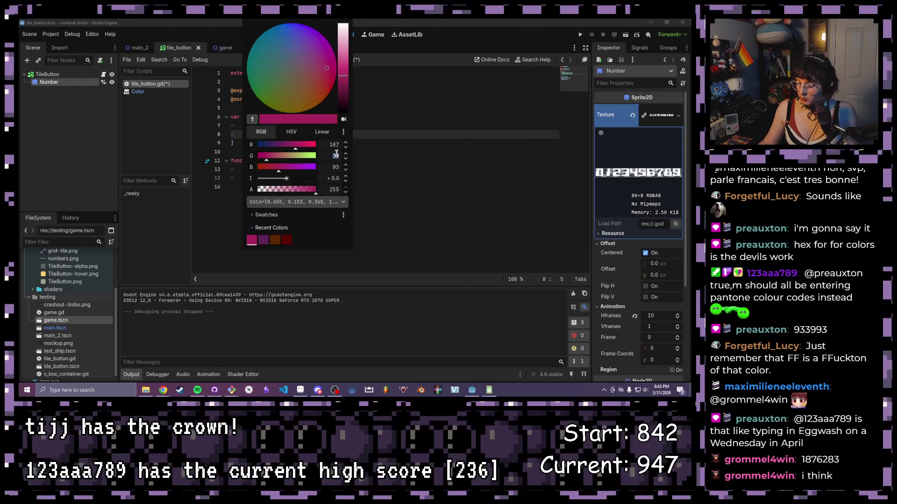
{"action": "type", "text": "62"}
{"action": "key", "text": "Tab"}
{"action": "key", "text": "Return"}
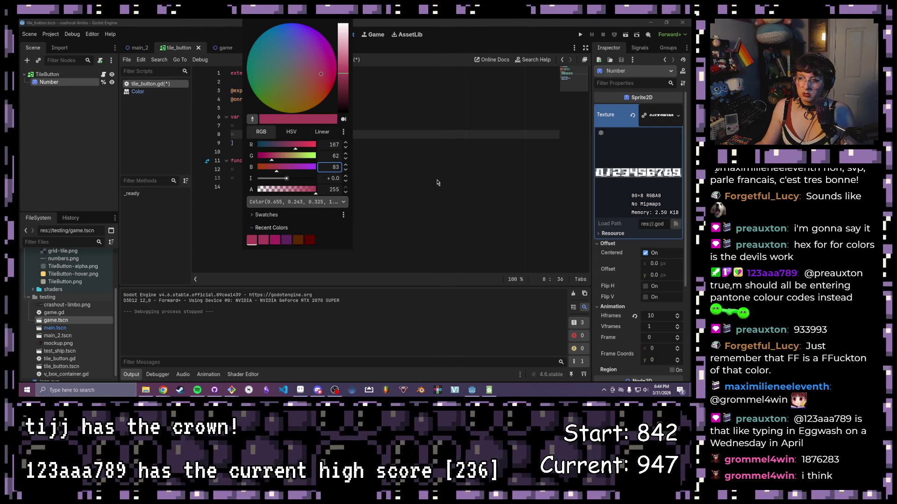
{"action": "left_click", "coordinate": [440, 206]}
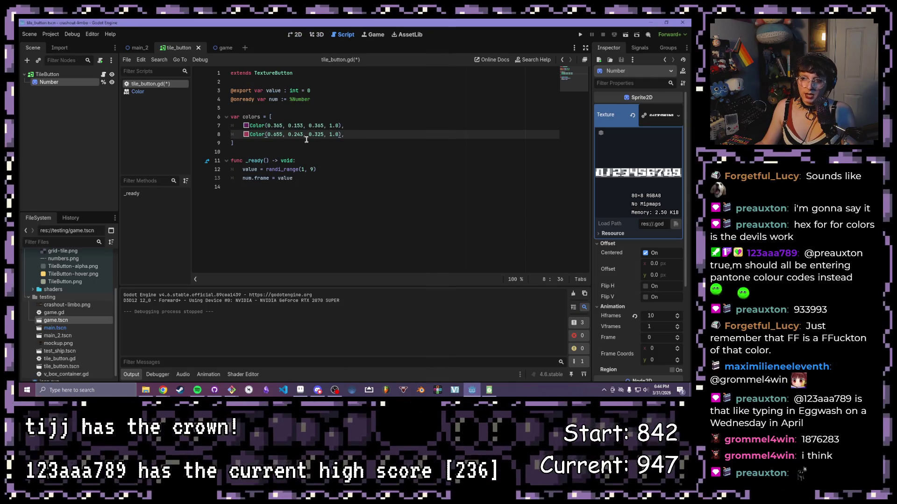
{"action": "left_click", "coordinate": [248, 135]}
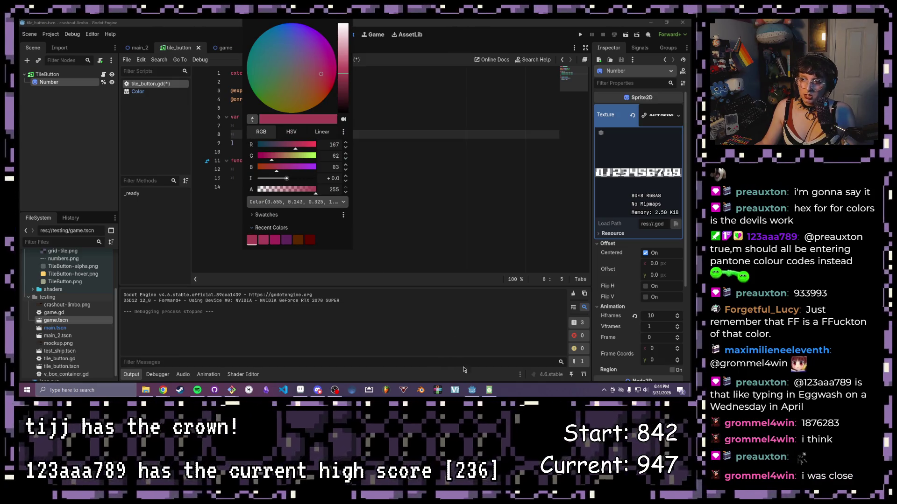
Recheck #b13e53 in Aseprite and correct line 8's red to 177, giving Color(0.694, 0.243, 0.325, 1.0)
{"action": "left_click", "coordinate": [300, 390]}
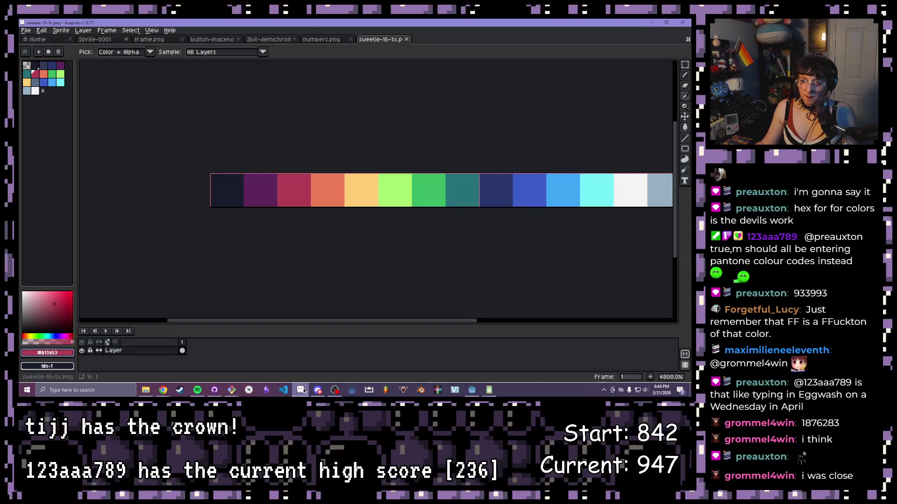
{"action": "left_click", "coordinate": [60, 353]}
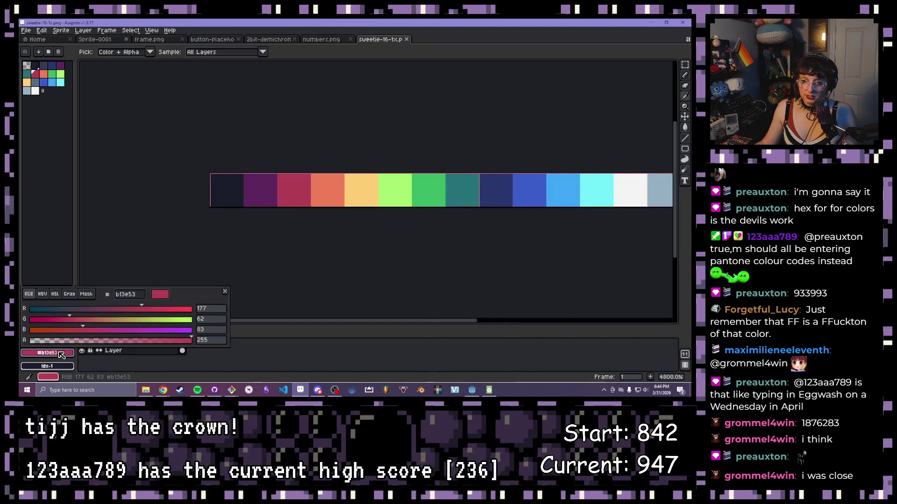
{"action": "left_click", "coordinate": [471, 391]}
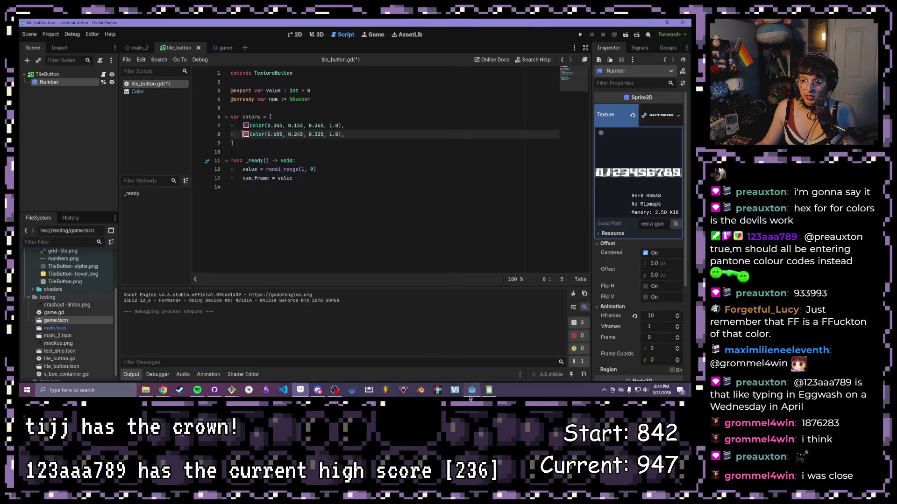
{"action": "left_click", "coordinate": [245, 134]}
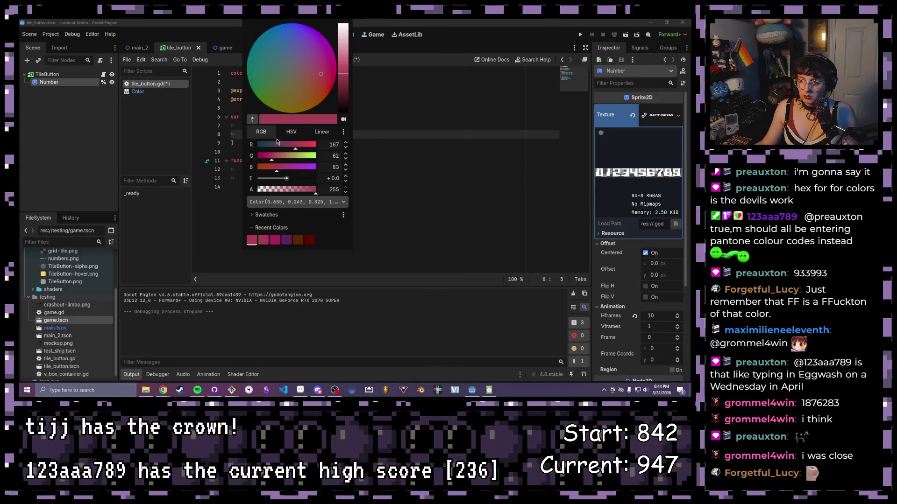
{"action": "left_click", "coordinate": [334, 145]}
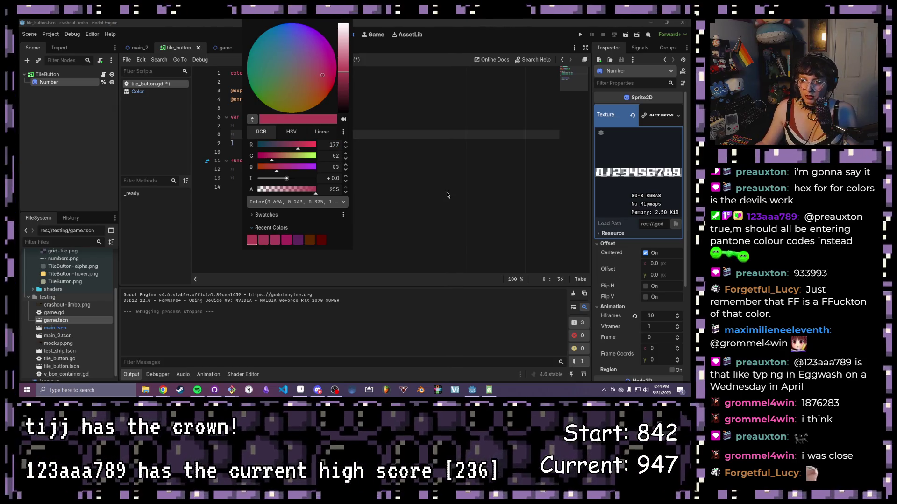
{"action": "left_click", "coordinate": [445, 192]}
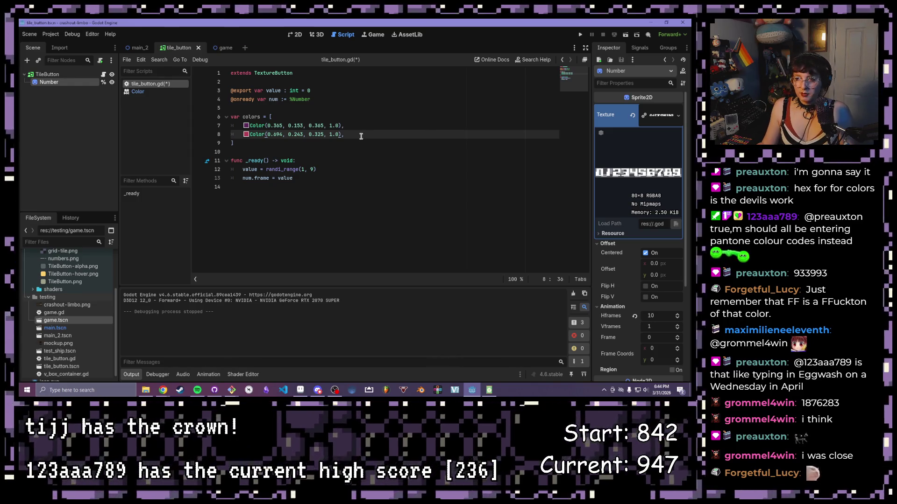
{"action": "left_click_drag", "start_coordinate": [345, 135], "coordinate": [242, 136]}
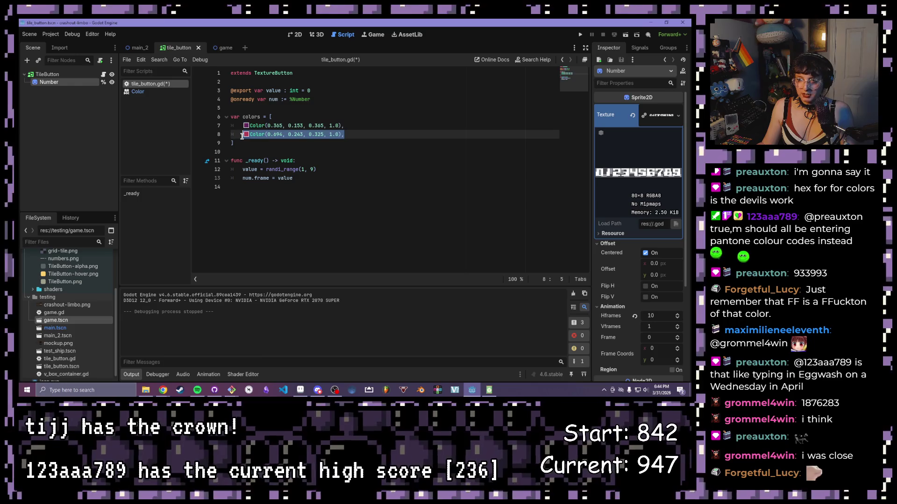
Duplicate line 8's entry onto line 9 and look up the orange colour's RGB in Aseprite
{"action": "left_click", "coordinate": [354, 134]}
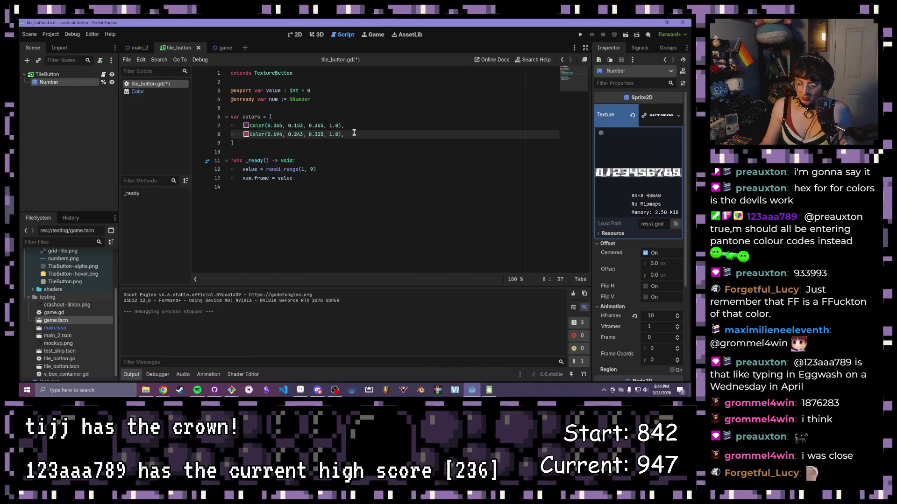
{"action": "key", "text": "Return"}
{"action": "key", "text": "ctrl+v"}
{"action": "left_click", "coordinate": [298, 392]}
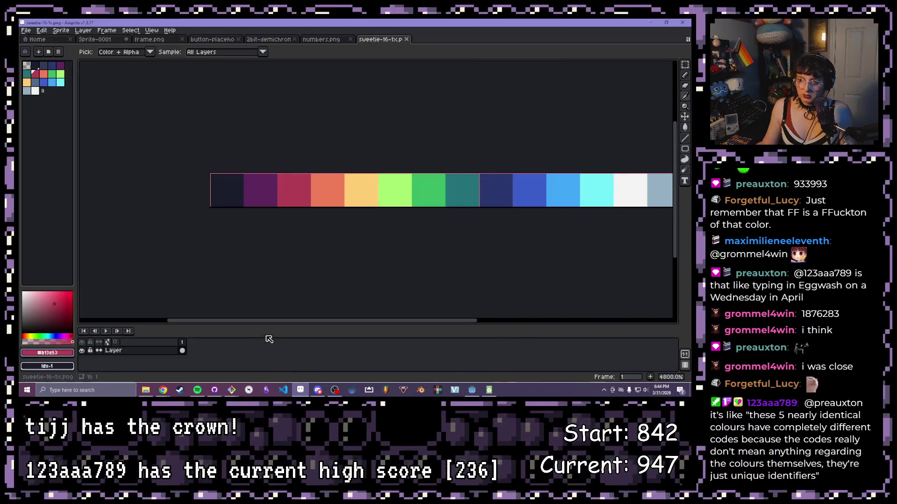
{"action": "left_click", "coordinate": [332, 189]}
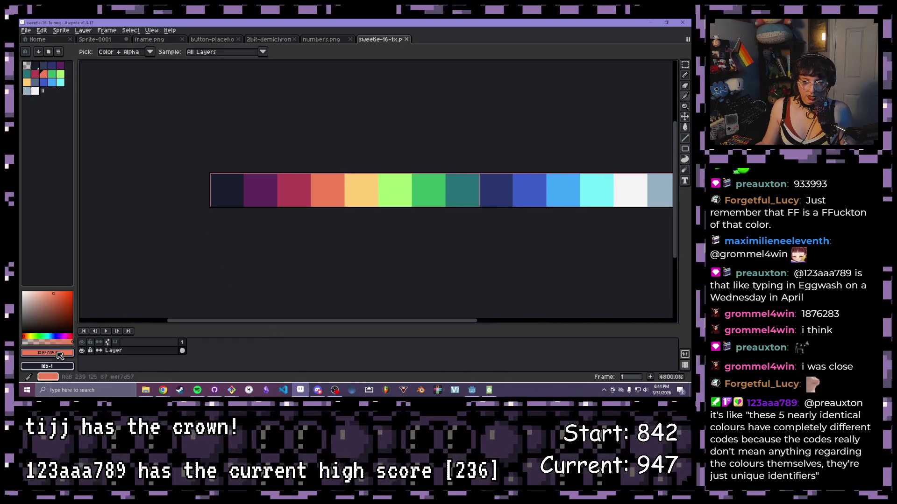
{"action": "left_click", "coordinate": [47, 352]}
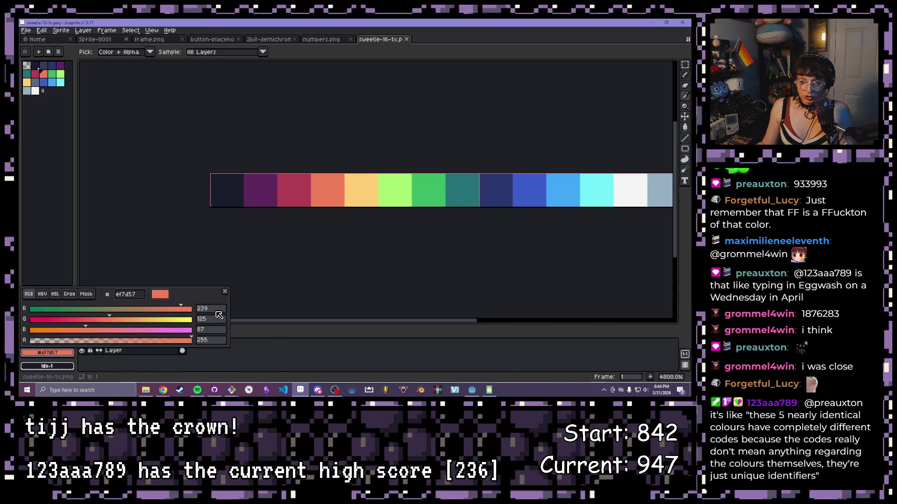
{"action": "left_click", "coordinate": [473, 390]}
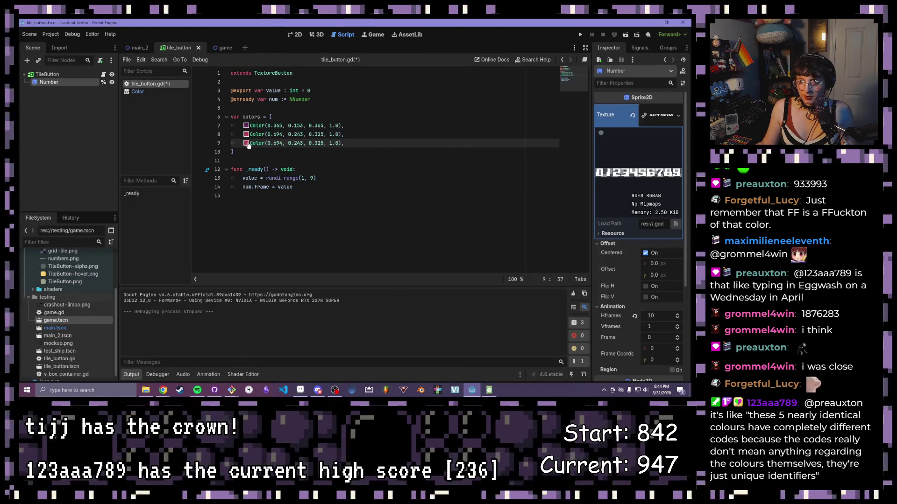
Enter first-pass values for line 9's orange: green 129, blue 87
{"action": "left_click", "coordinate": [246, 143]}
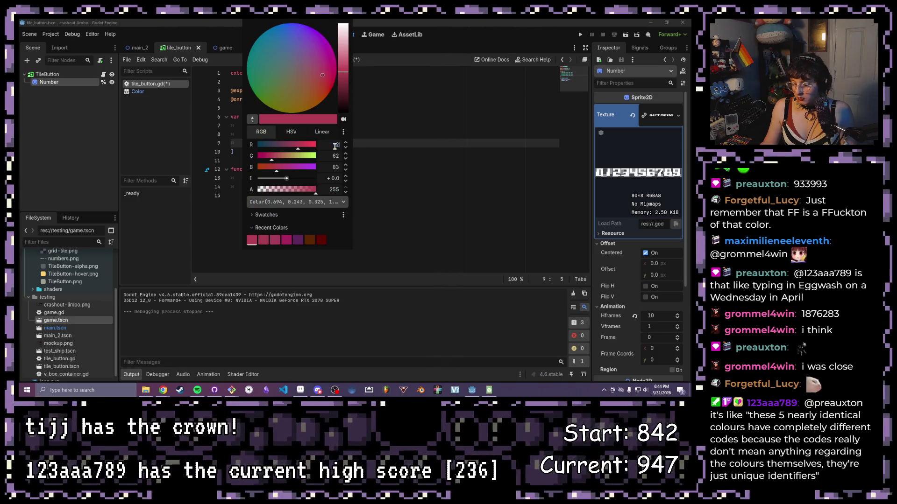
{"action": "key", "text": "Tab"}
{"action": "type", "text": "12"}
{"action": "key", "text": "Tab"}
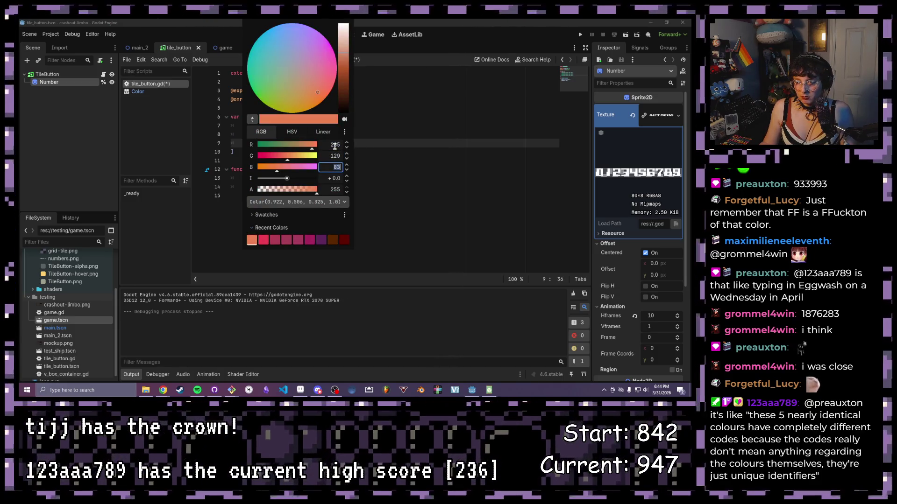
{"action": "key", "text": "Return"}
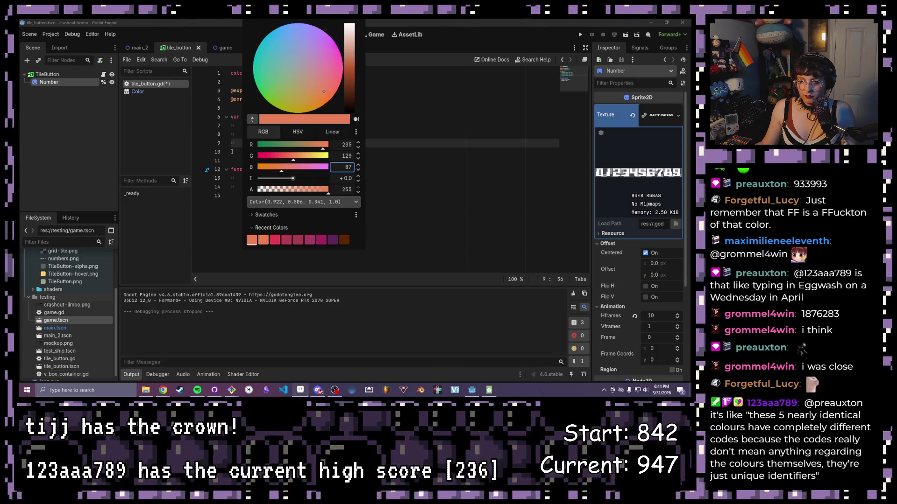
Recheck orange in Aseprite and correct line 9 to red 239 and green 125
{"action": "left_click", "coordinate": [298, 395]}
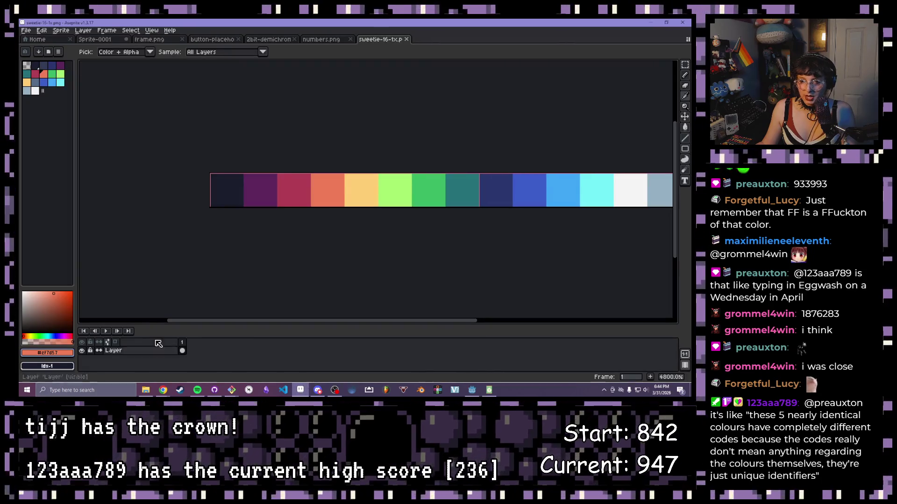
{"action": "left_click", "coordinate": [54, 354]}
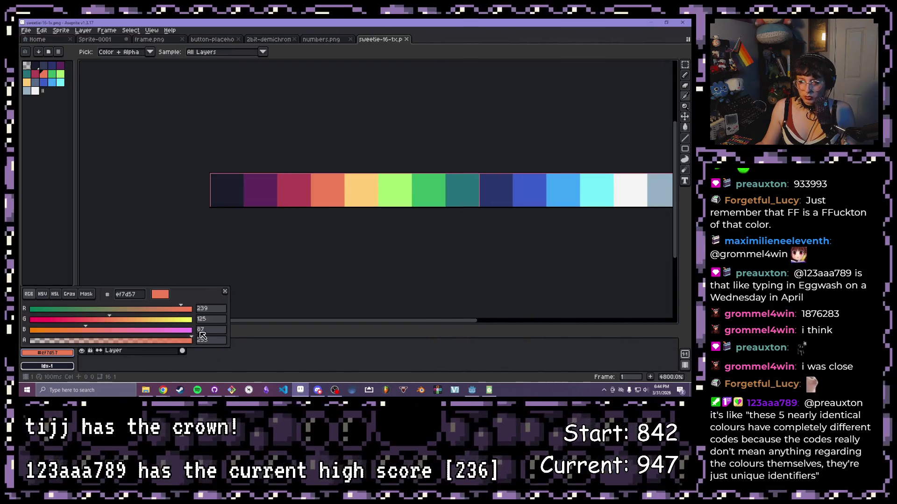
{"action": "left_click", "coordinate": [295, 343]}
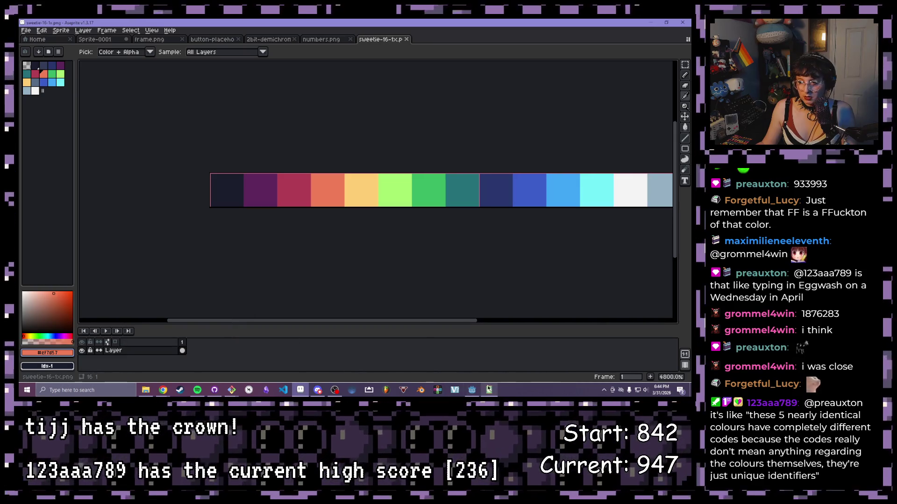
{"action": "left_click", "coordinate": [471, 390]}
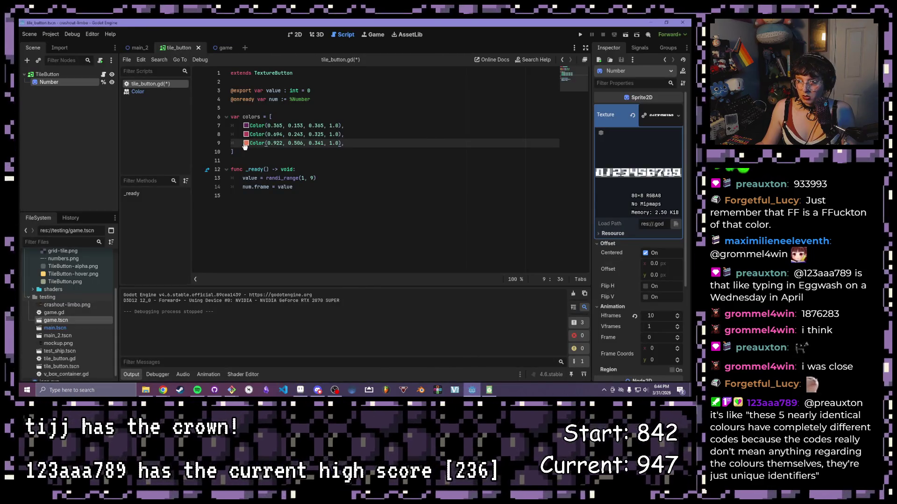
{"action": "left_click", "coordinate": [245, 143]}
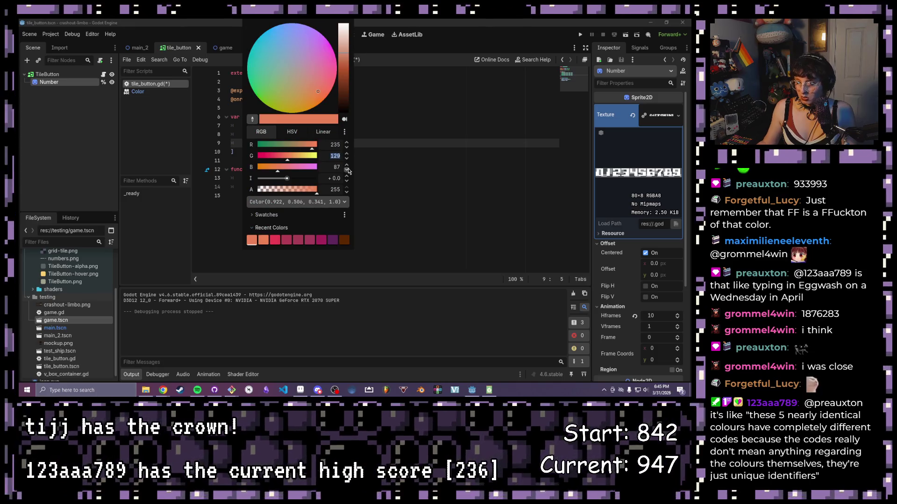
{"action": "left_click", "coordinate": [333, 145]}
{"action": "type", "text": "239"}
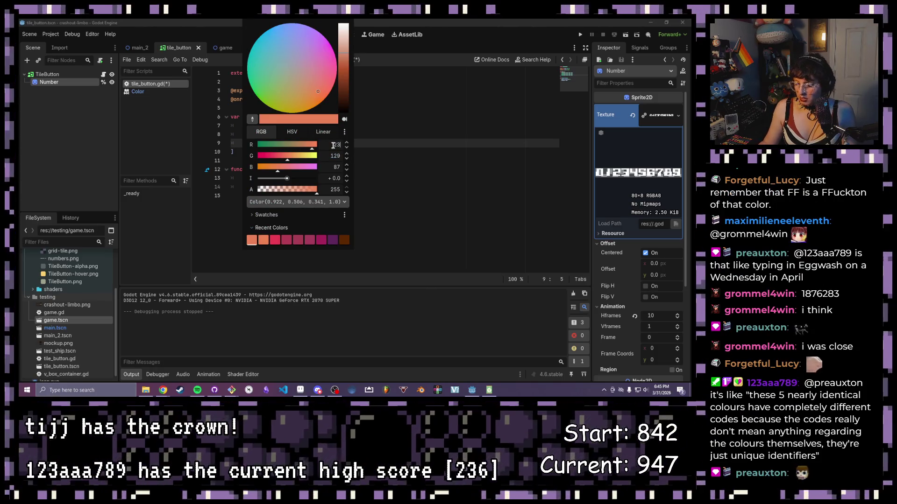
{"action": "key", "text": "Tab"}
{"action": "type", "text": "2"}
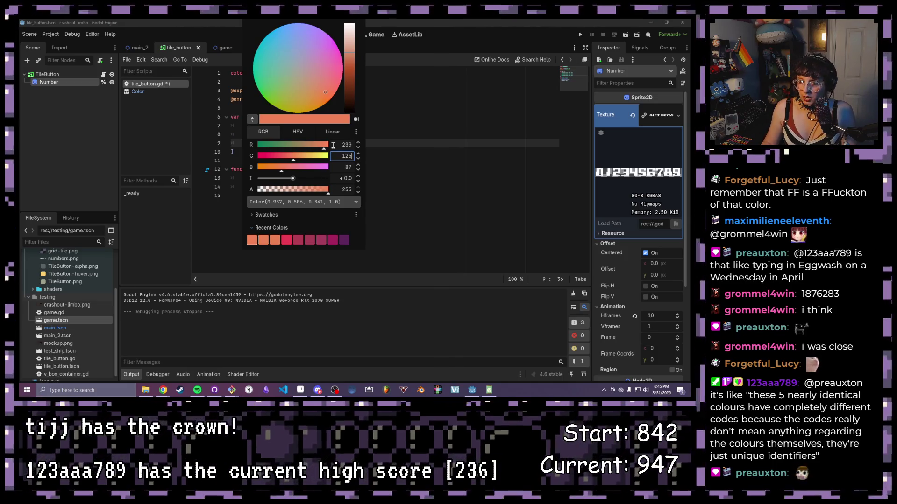
{"action": "key", "text": "Tab"}
{"action": "key", "text": "Escape"}
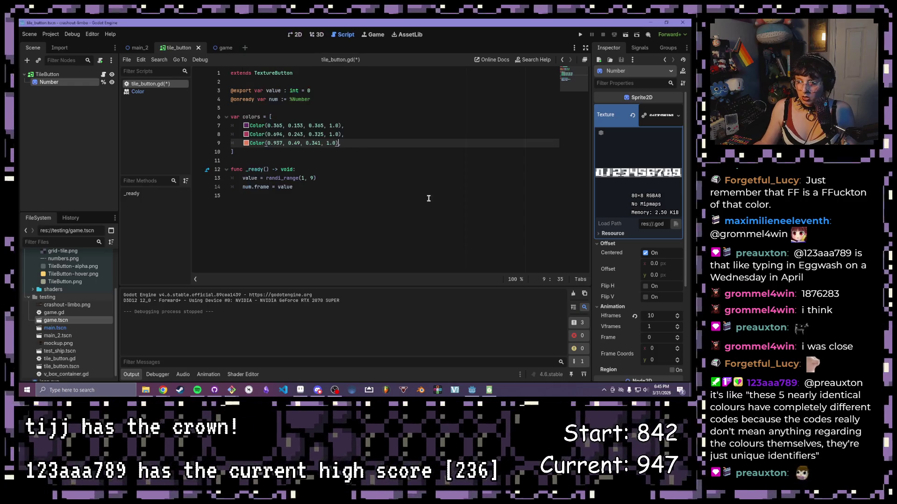
Verify orange once more so line 9 reads Color(0.937, 0.49, 0.341, 1.0), then select that line
{"action": "left_click", "coordinate": [301, 390]}
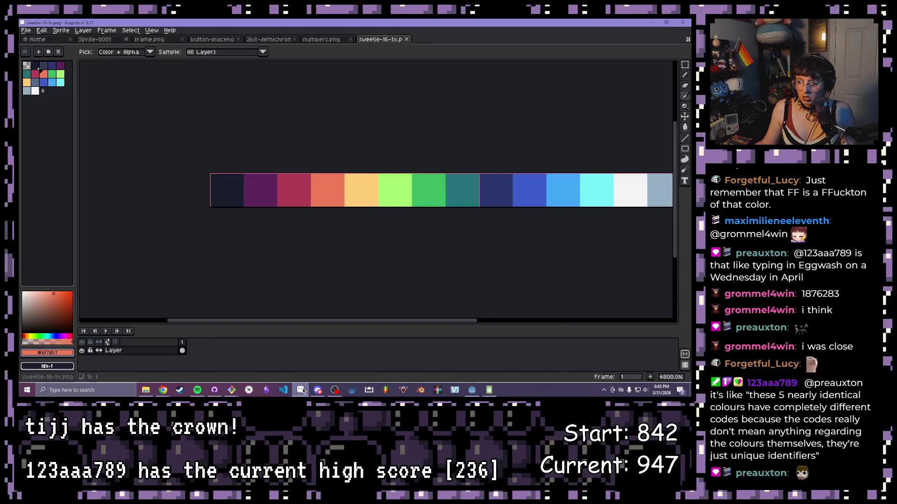
{"action": "left_click", "coordinate": [58, 355]}
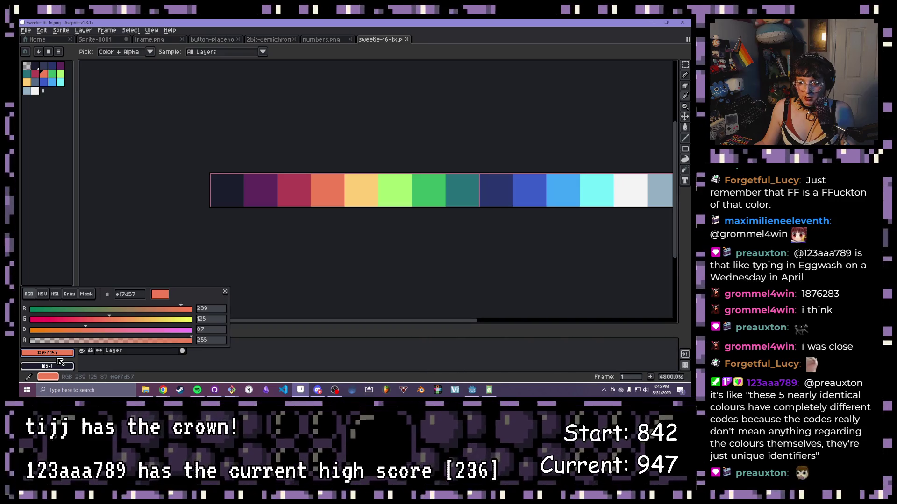
{"action": "key", "text": "Escape"}
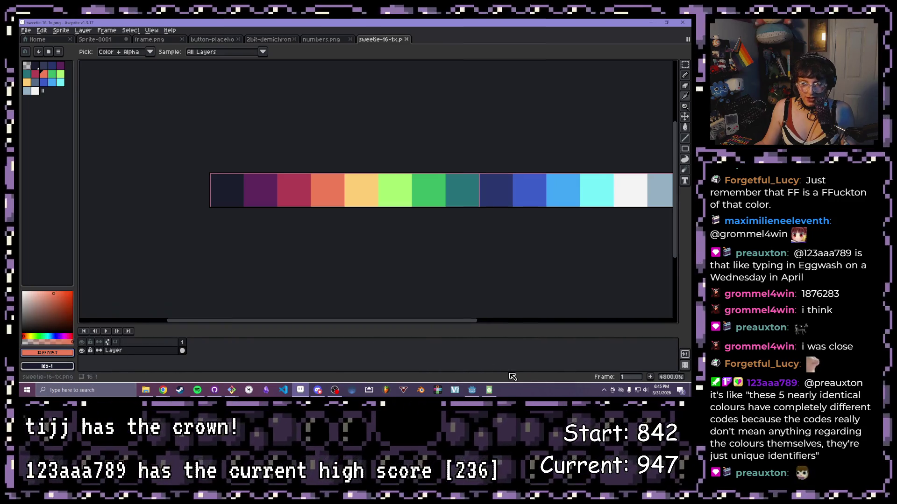
{"action": "left_click", "coordinate": [470, 390]}
{"action": "left_click", "coordinate": [245, 148]}
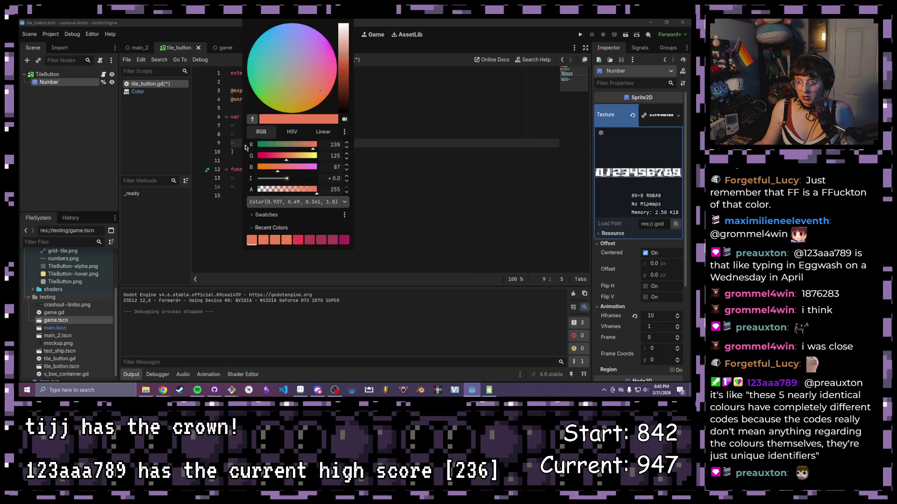
{"action": "left_click", "coordinate": [484, 215]}
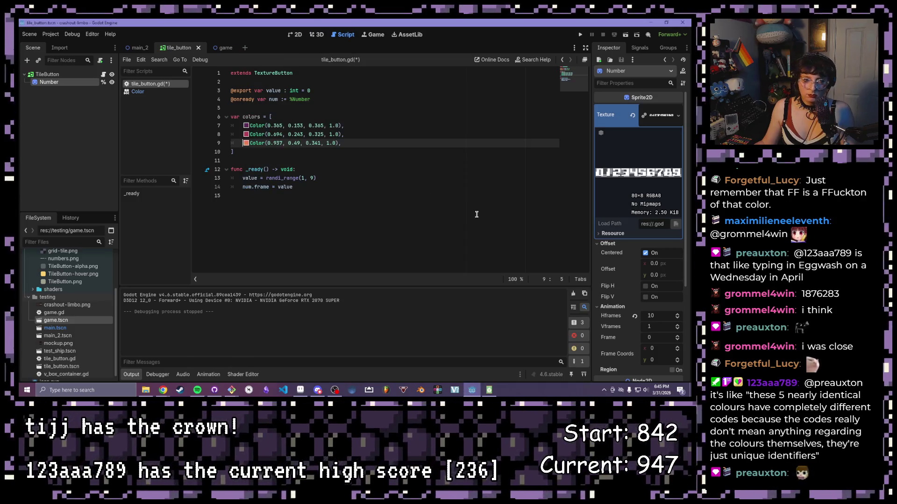
{"action": "left_click_drag", "start_coordinate": [362, 141], "coordinate": [242, 143]}
{"action": "key", "text": "ctrl+c"}
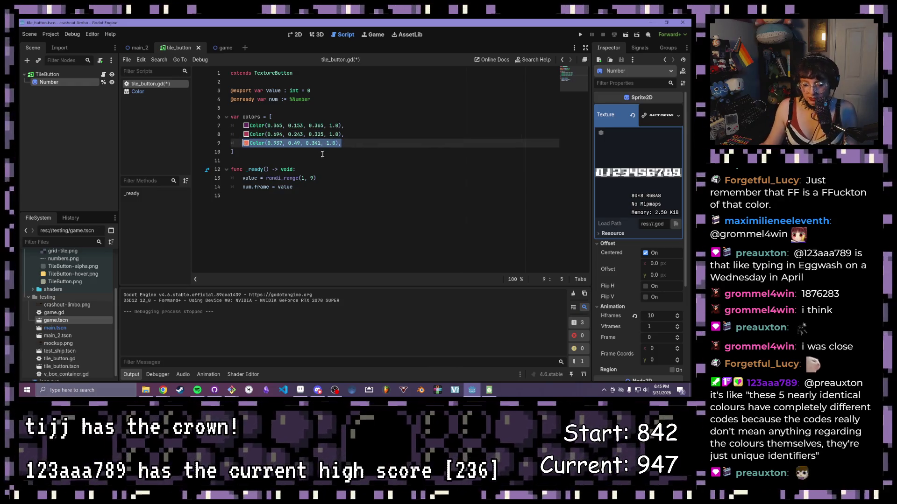
{"action": "left_click", "coordinate": [346, 144]}
Duplicate line 9 onto line 10 and read the light yellow #ffcd75's RGB values in Aseprite
{"action": "key", "text": "Return"}
{"action": "key", "text": "ctrl+v"}
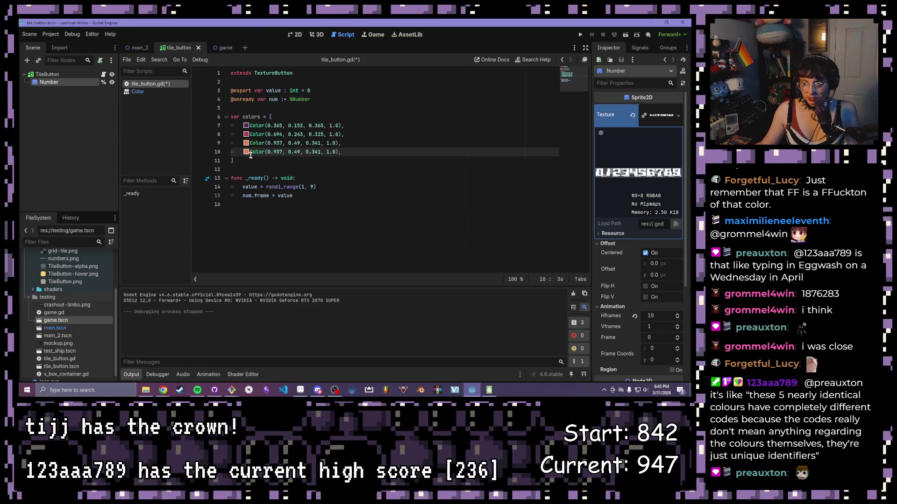
{"action": "left_click", "coordinate": [299, 391]}
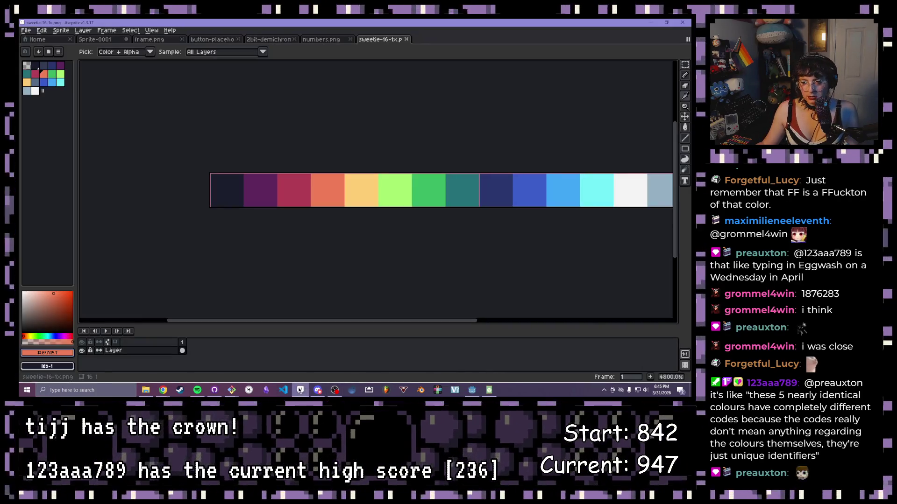
{"action": "left_click", "coordinate": [366, 190]}
{"action": "left_click", "coordinate": [62, 354]}
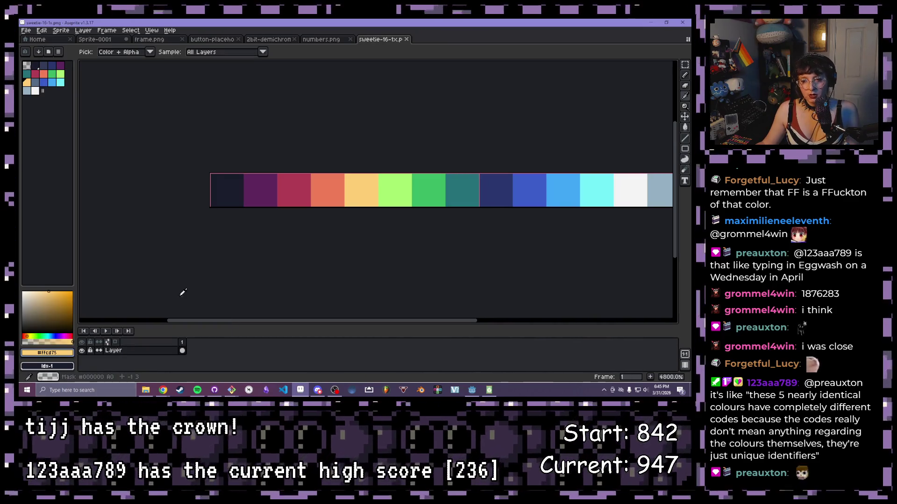
{"action": "left_click", "coordinate": [68, 354]}
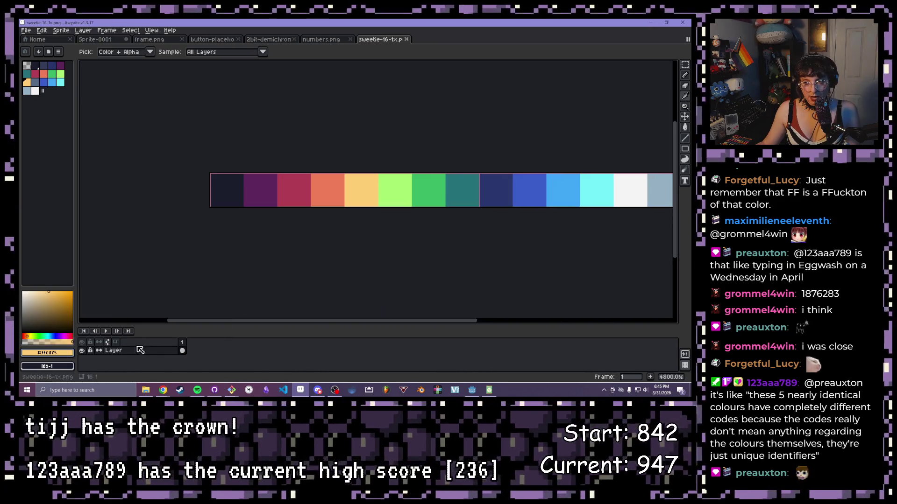
{"action": "left_click", "coordinate": [70, 353]}
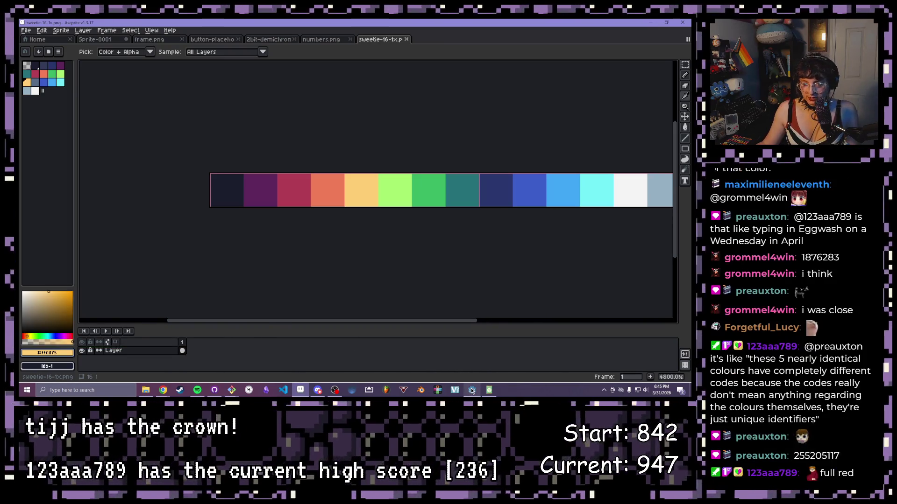
{"action": "mouse_move", "coordinate": [472, 390]}
Set line 10's colour to R 255, G 205, B 117, giving Color(1.0, 0.804, 0.459, 1.0)
{"action": "left_click", "coordinate": [472, 345]}
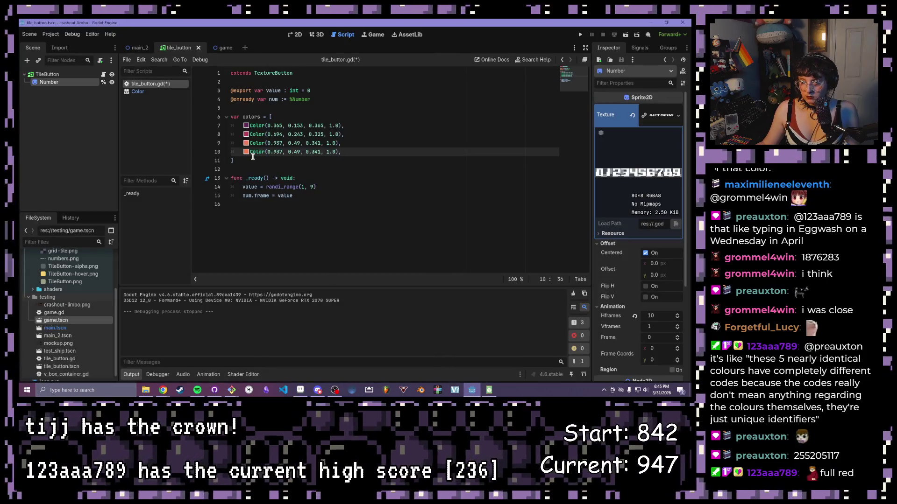
{"action": "left_click", "coordinate": [246, 152]}
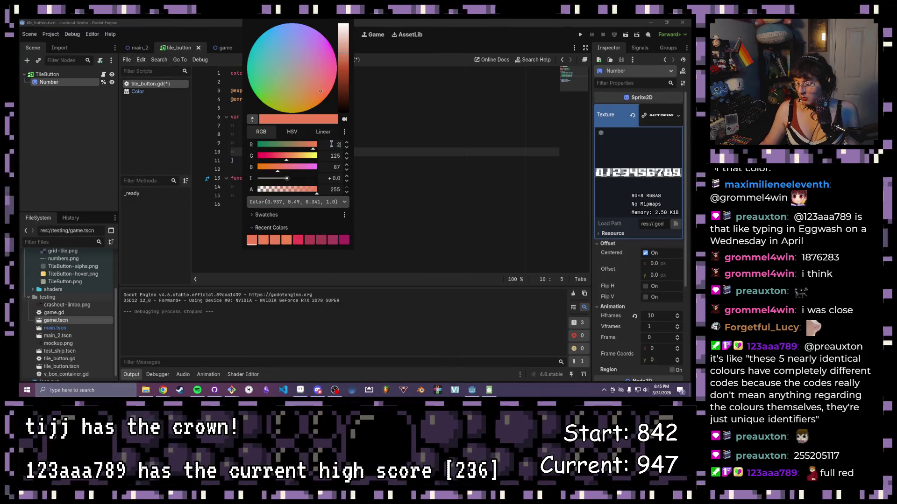
{"action": "key", "text": "Tab"}
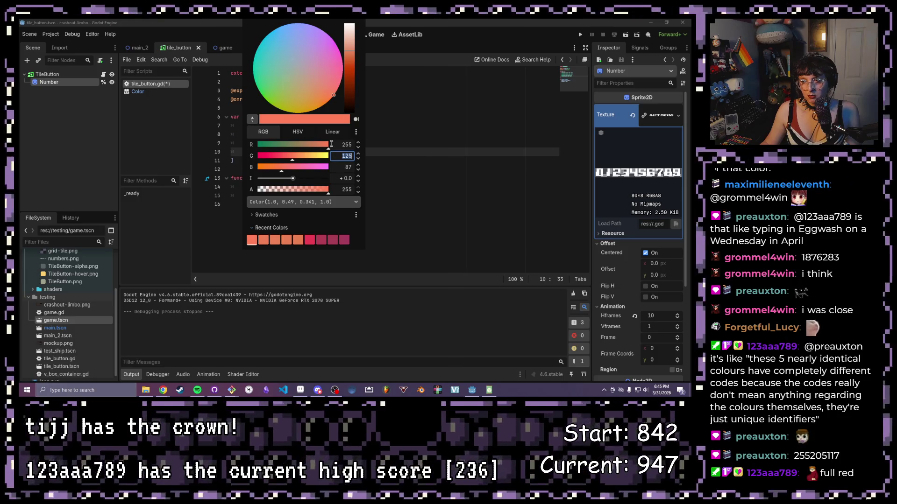
{"action": "key", "text": "Tab"}
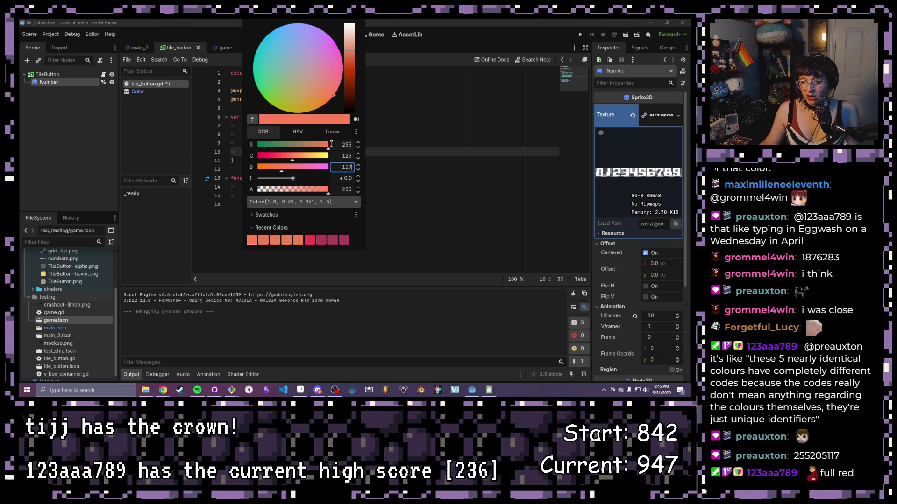
{"action": "left_click", "coordinate": [301, 391]}
{"action": "left_click", "coordinate": [67, 353]}
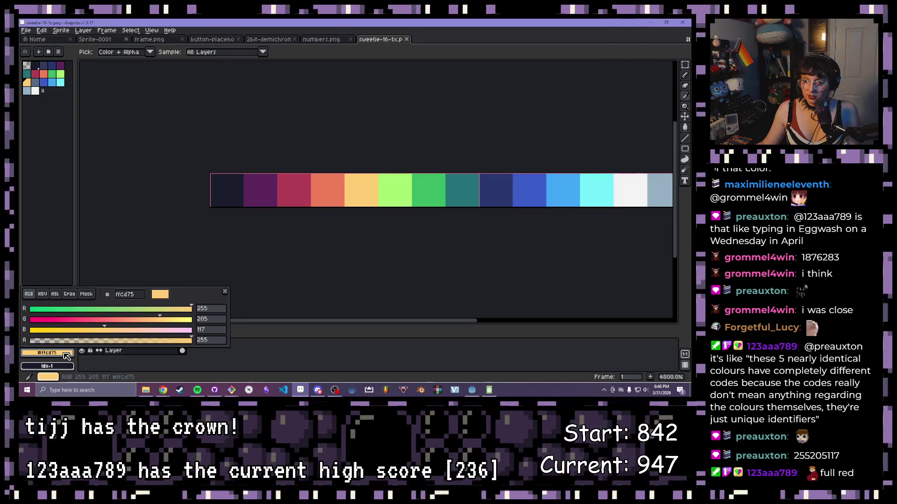
{"action": "left_click", "coordinate": [472, 390]}
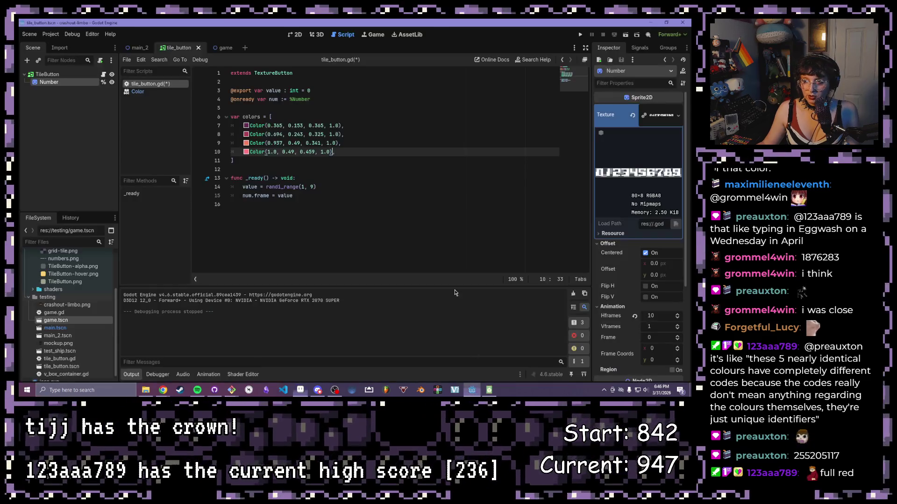
{"action": "left_click", "coordinate": [245, 152]}
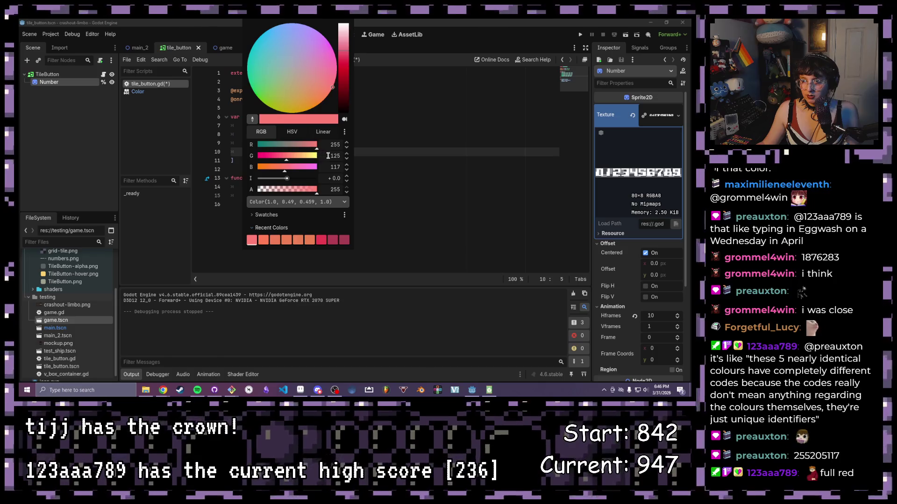
{"action": "type", "text": "205"}
{"action": "key", "text": "Return"}
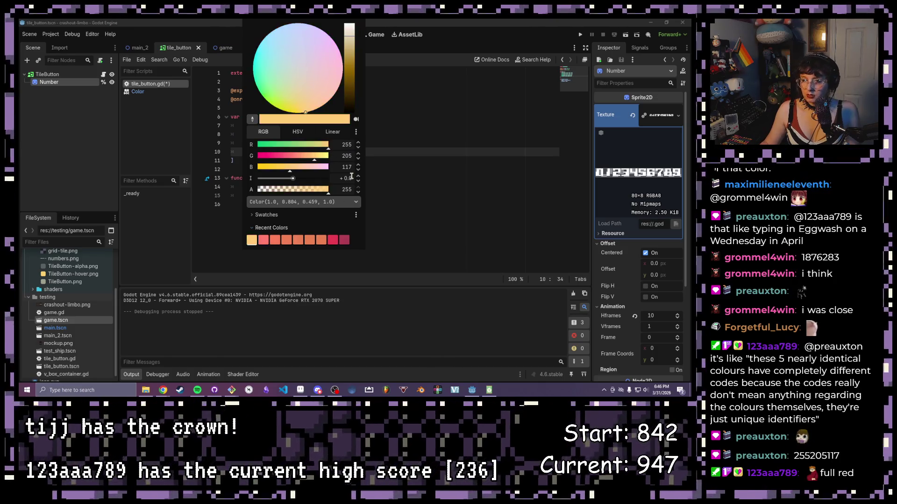
{"action": "left_click", "coordinate": [405, 204]}
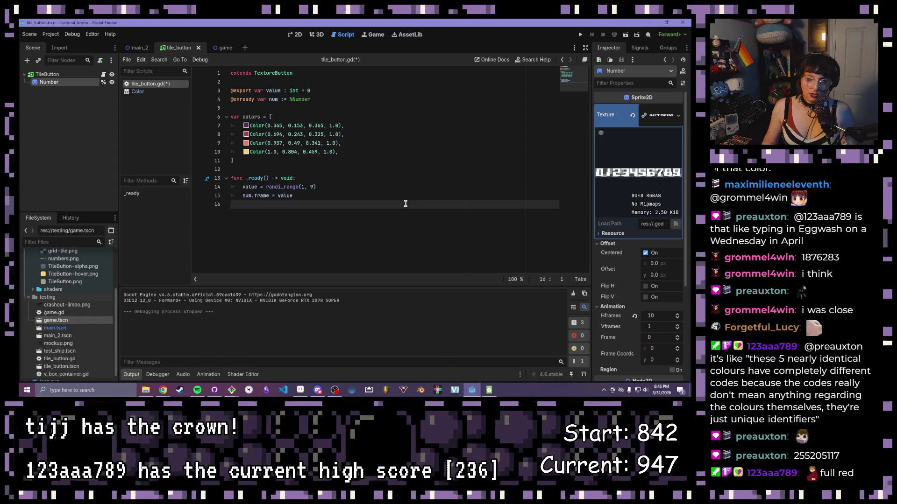
{"action": "key", "text": "alt+Tab"}
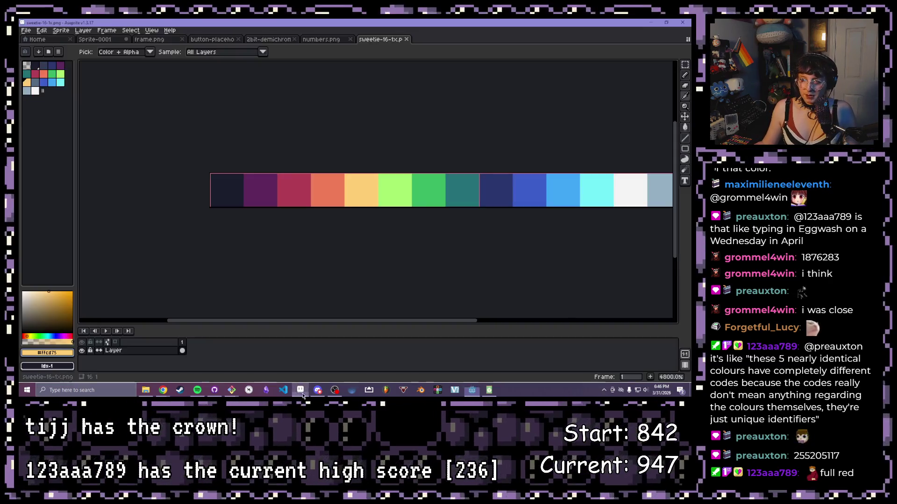
Pick the light green in Aseprite's palette and read its RGB values
{"action": "left_click", "coordinate": [403, 187]}
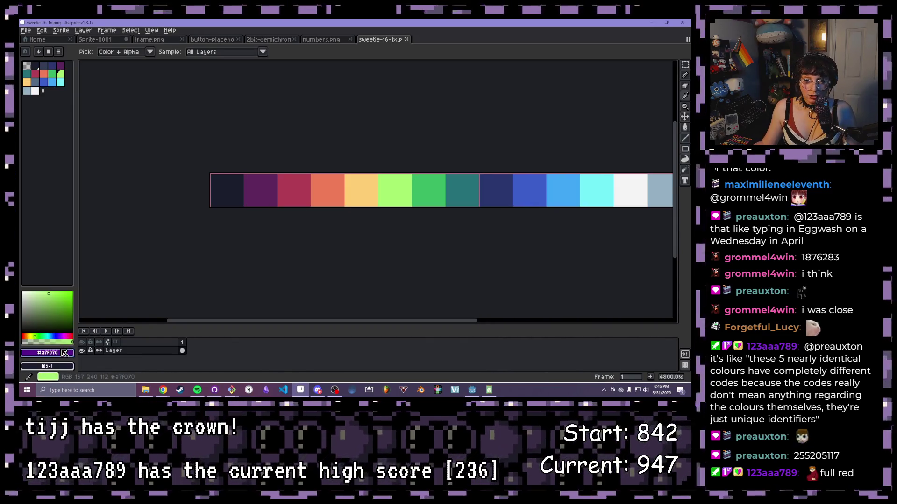
{"action": "left_click", "coordinate": [47, 353]}
{"action": "left_click", "coordinate": [239, 304]}
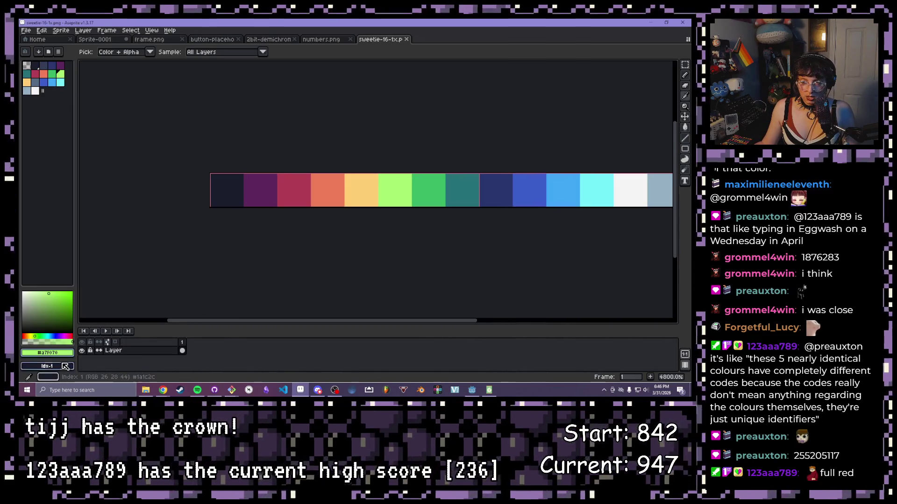
{"action": "left_click", "coordinate": [57, 353]}
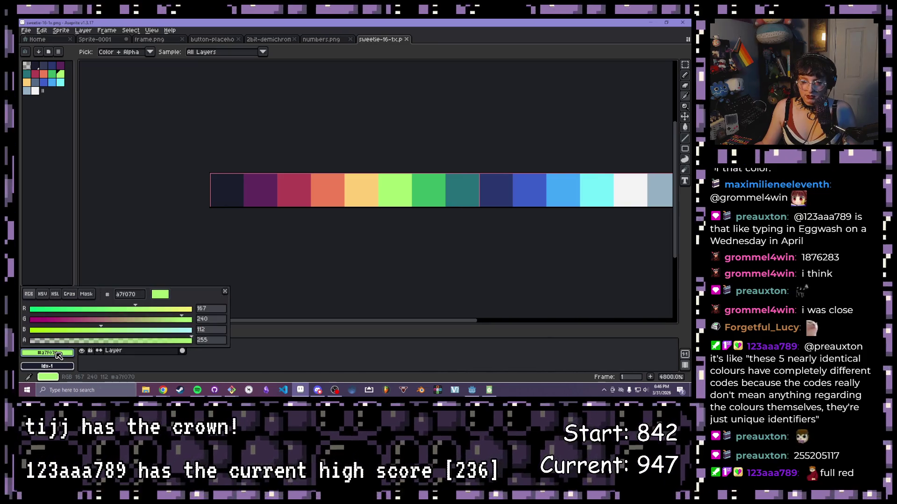
{"action": "left_click", "coordinate": [280, 369]}
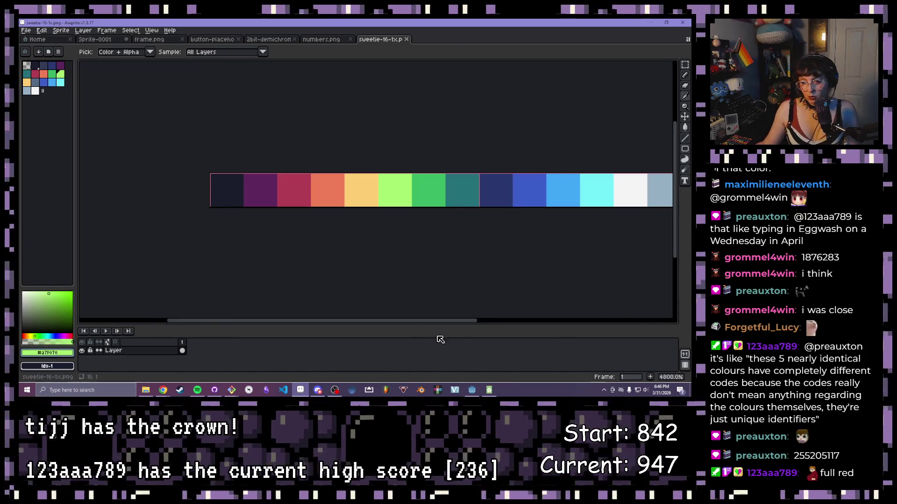
{"action": "left_click", "coordinate": [473, 392]}
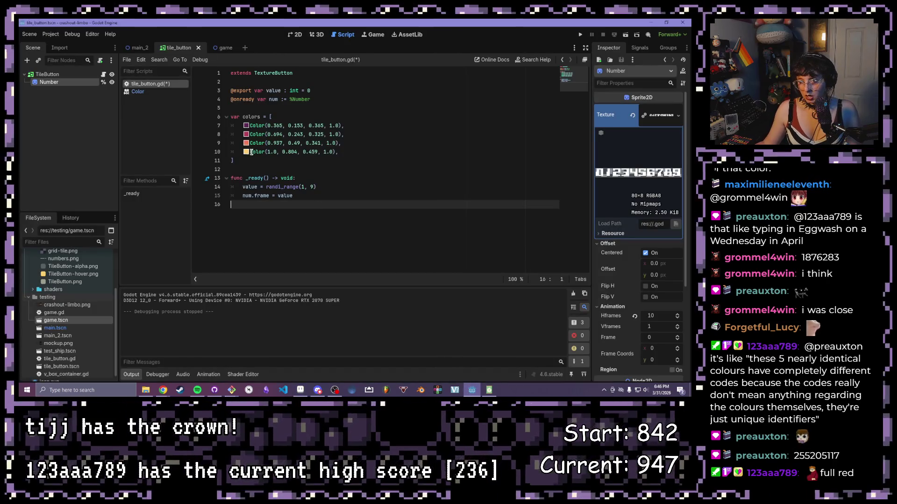
Copy the yellow Color entry on line 10 and paste it as line 11
{"action": "left_click", "coordinate": [356, 153]}
{"action": "key", "text": "shift+Home"}
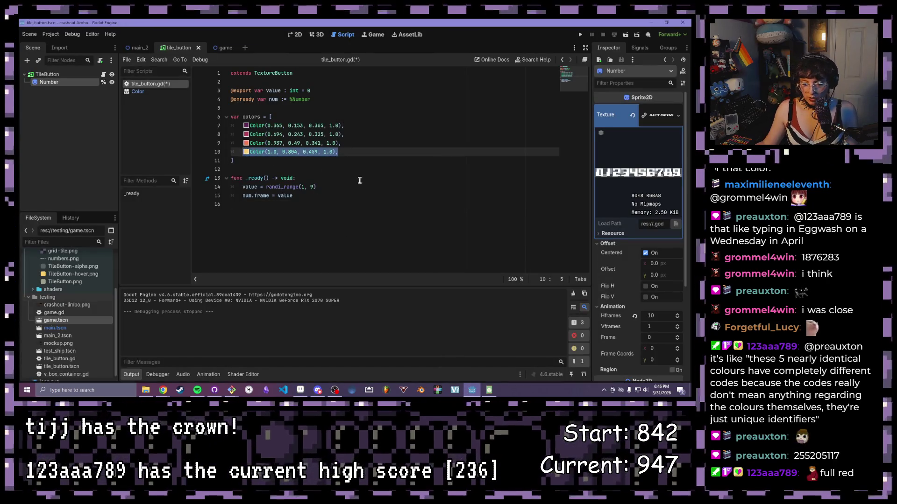
{"action": "key", "text": "ctrl+c"}
{"action": "key", "text": "End"}
{"action": "key", "text": "Return"}
{"action": "key", "text": "ctrl+v"}
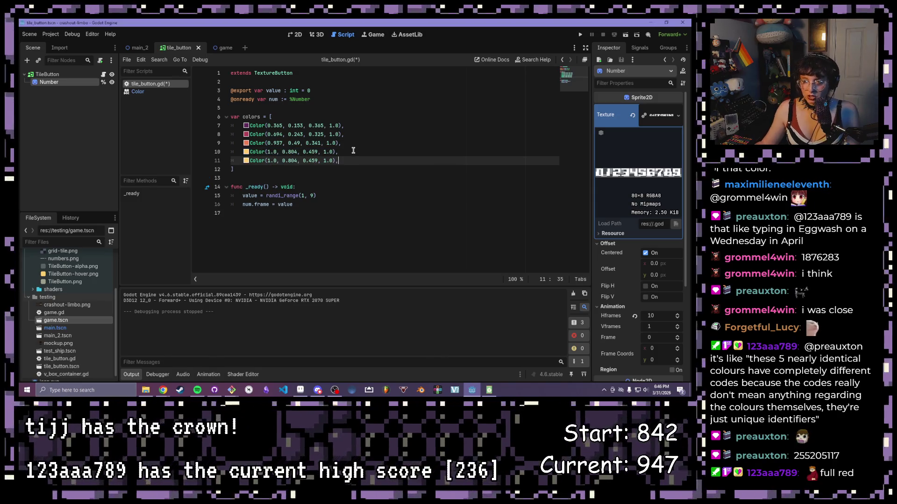
Set line 11's colour to R 167, G 240, B 112, giving Color(0.655, 0.941, 0.439, 1.0)
{"action": "left_click", "coordinate": [246, 161]}
{"action": "left_click", "coordinate": [333, 146]}
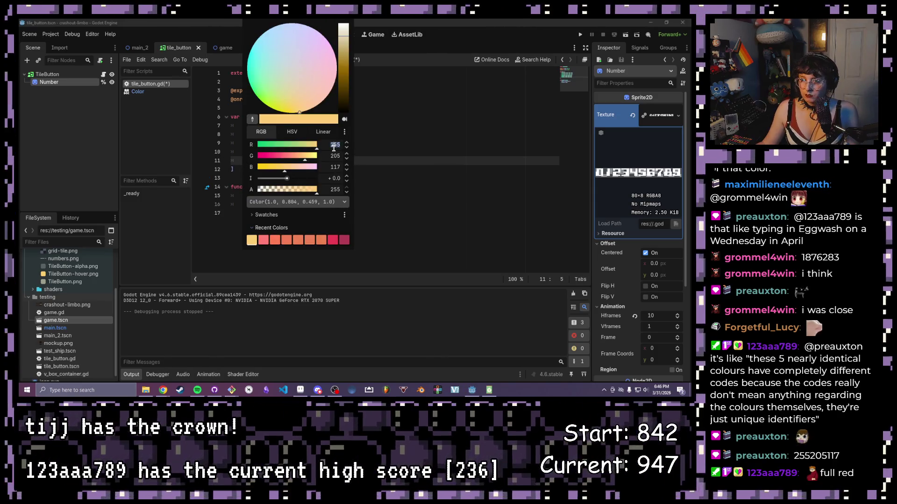
{"action": "type", "text": "167"}
{"action": "key", "text": "Tab"}
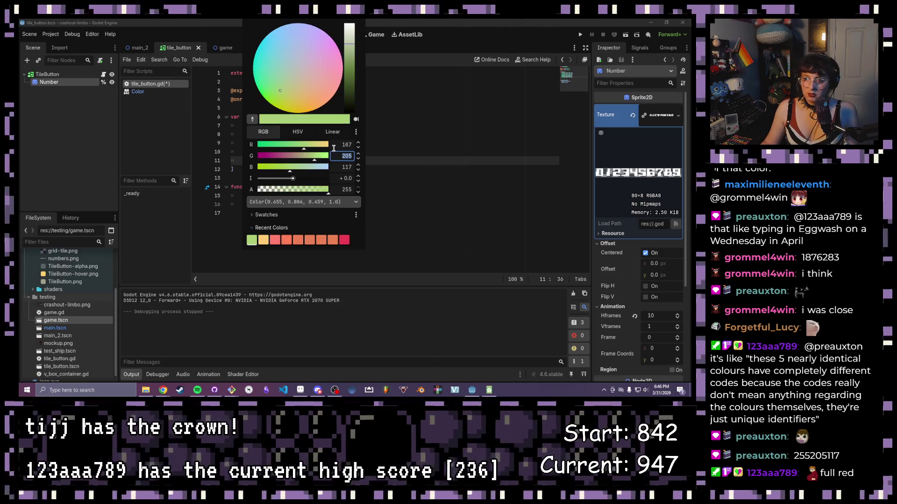
{"action": "key", "text": "alt+Tab"}
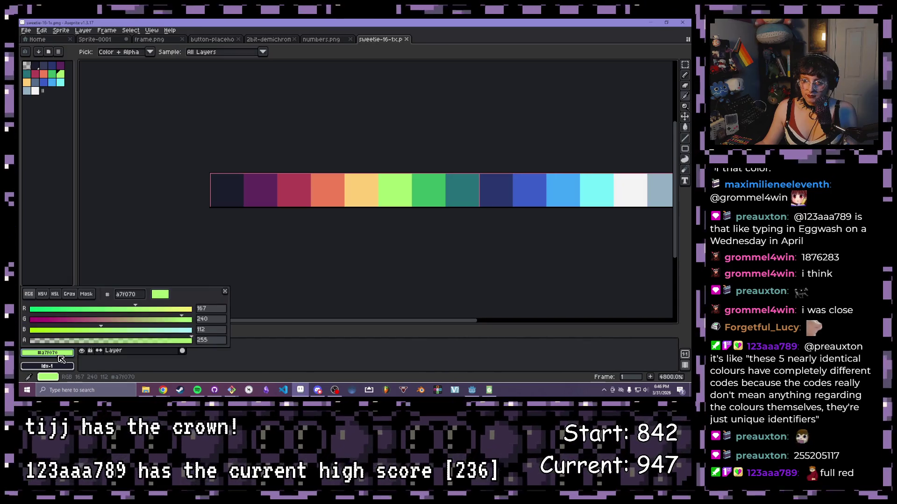
{"action": "left_click", "coordinate": [471, 390]}
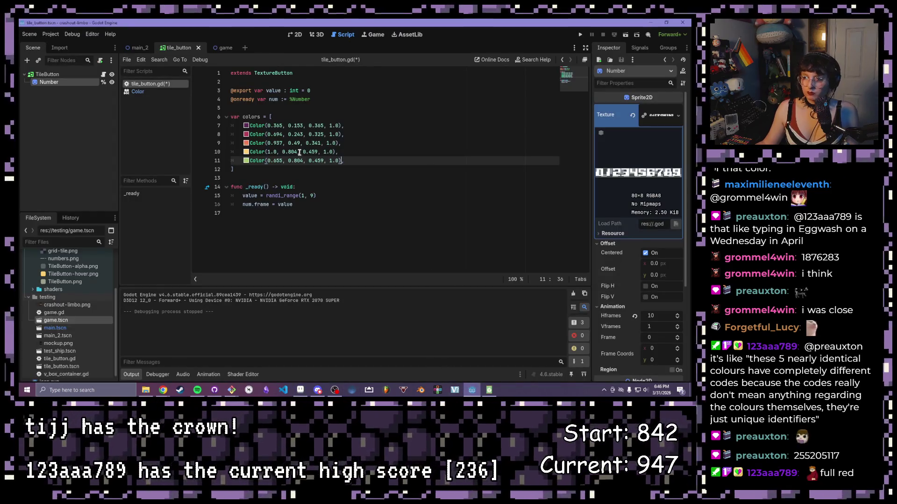
{"action": "left_click", "coordinate": [246, 159]}
{"action": "left_click", "coordinate": [335, 157]}
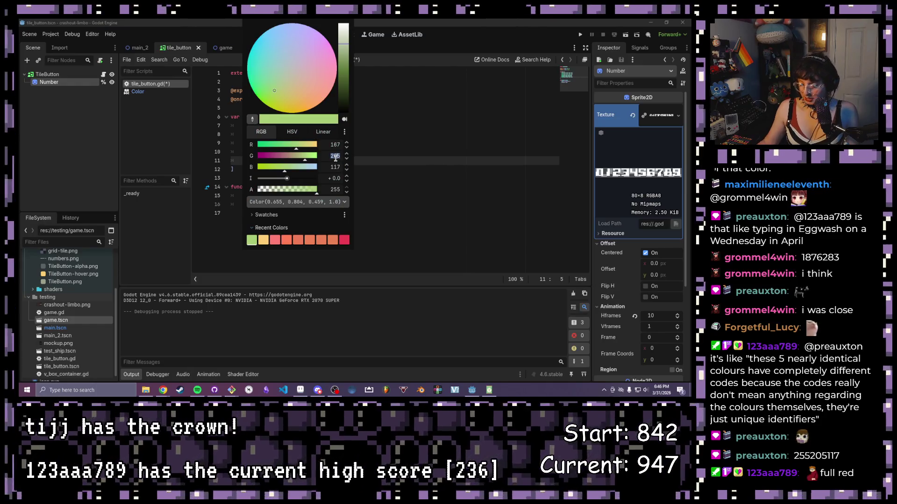
{"action": "key", "text": "Tab"}
{"action": "type", "text": "1"}
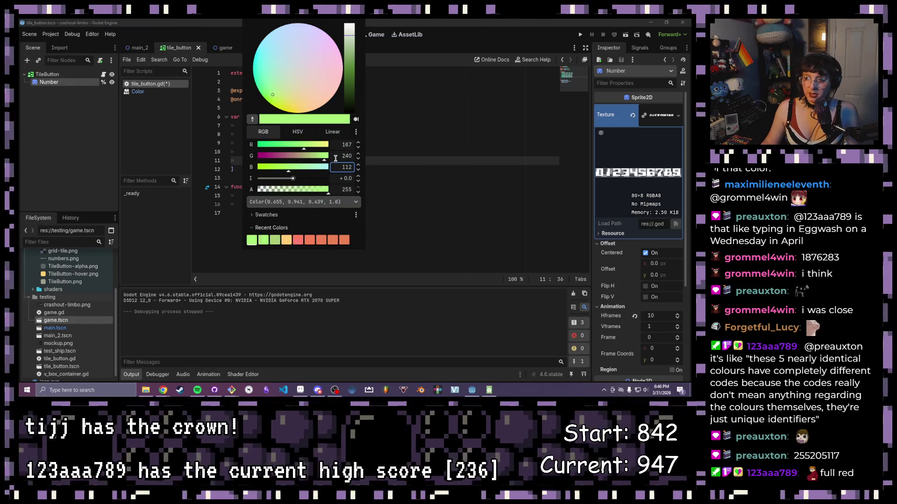
{"action": "left_click", "coordinate": [413, 177]}
Duplicate line 11's light green entry onto a new line 12
{"action": "left_click_drag", "start_coordinate": [346, 160], "coordinate": [243, 161]}
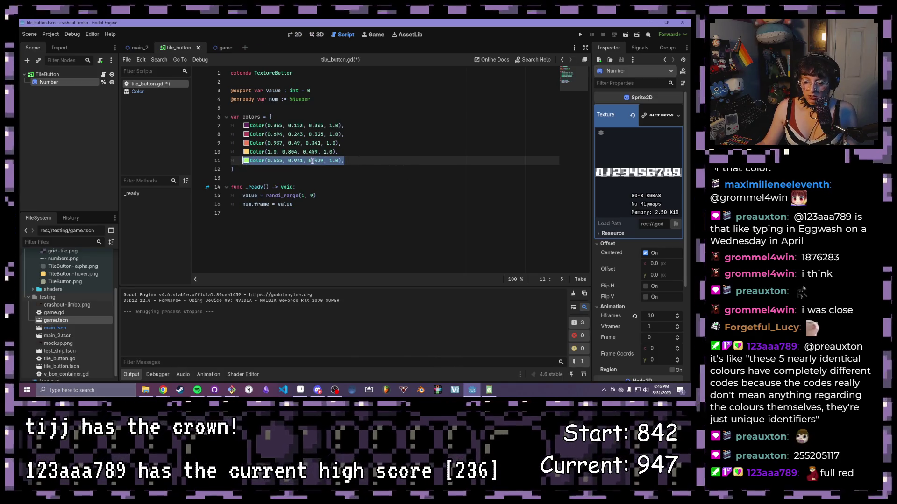
{"action": "left_click", "coordinate": [373, 161]}
{"action": "key", "text": "Return"}
{"action": "key", "text": "ctrl+v"}
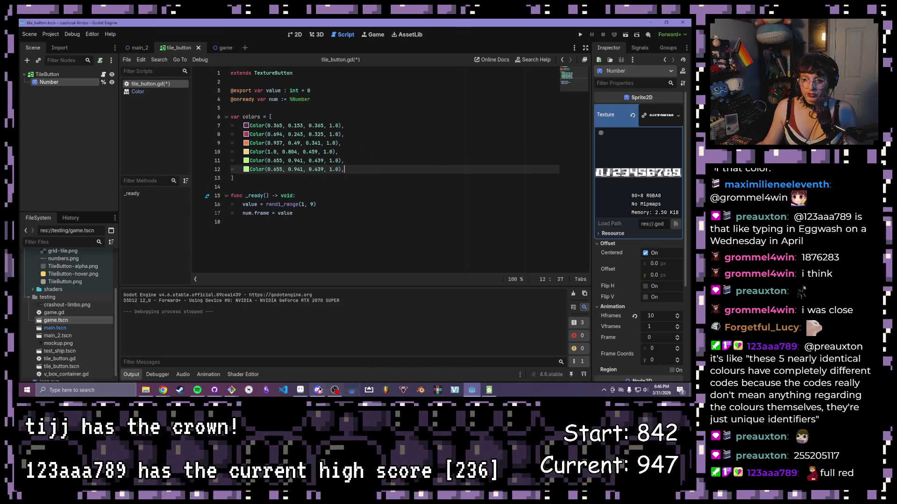
Sample the green #38b764 from Aseprite's palette strip and read its RGB values
{"action": "left_click", "coordinate": [300, 390]}
{"action": "left_click", "coordinate": [435, 189]}
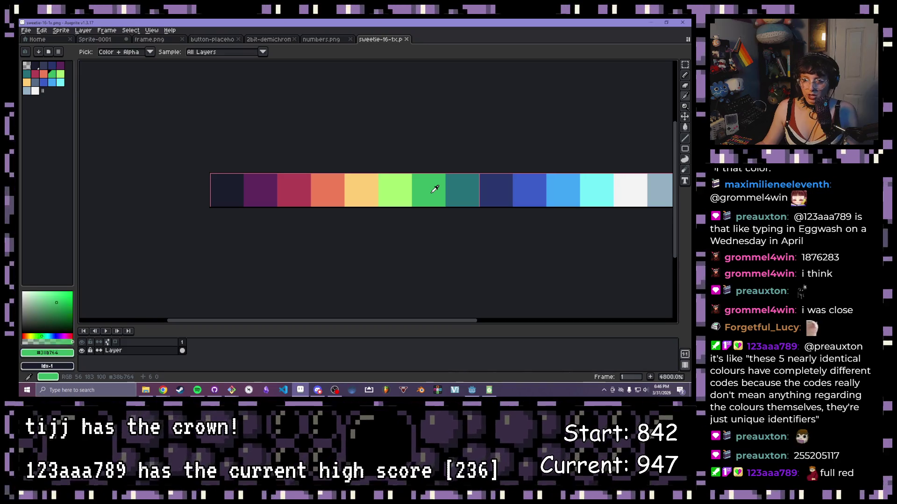
{"action": "left_click", "coordinate": [61, 353]}
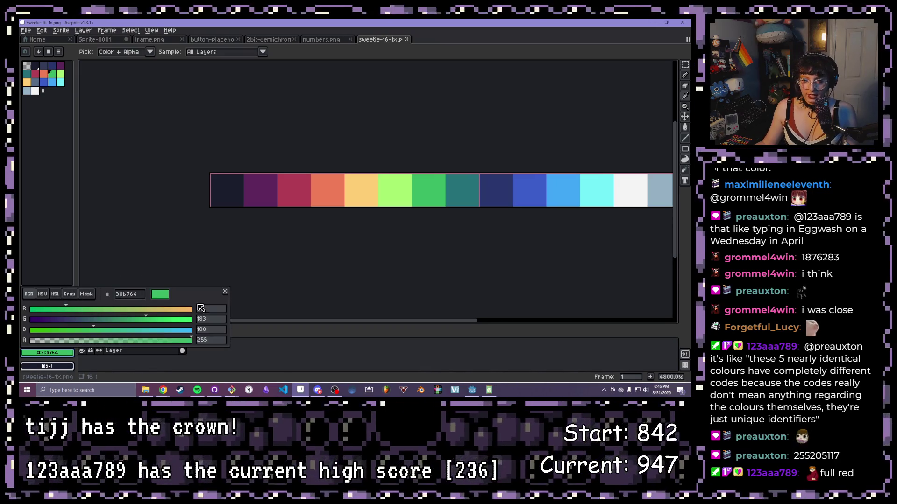
{"action": "key", "text": "Escape"}
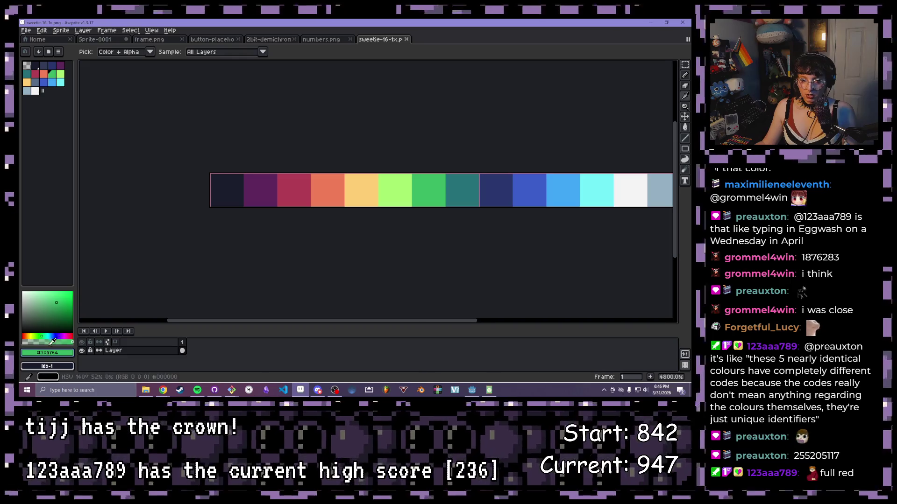
{"action": "left_click", "coordinate": [51, 354]}
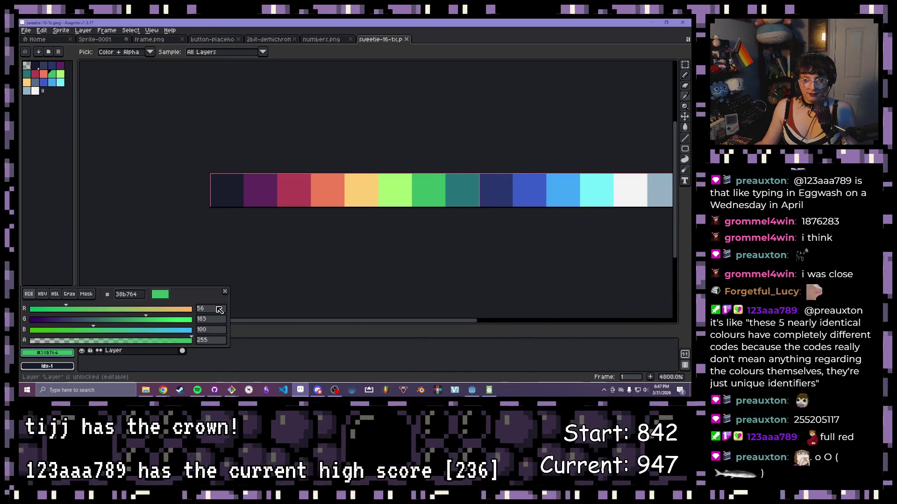
{"action": "left_click", "coordinate": [473, 388]}
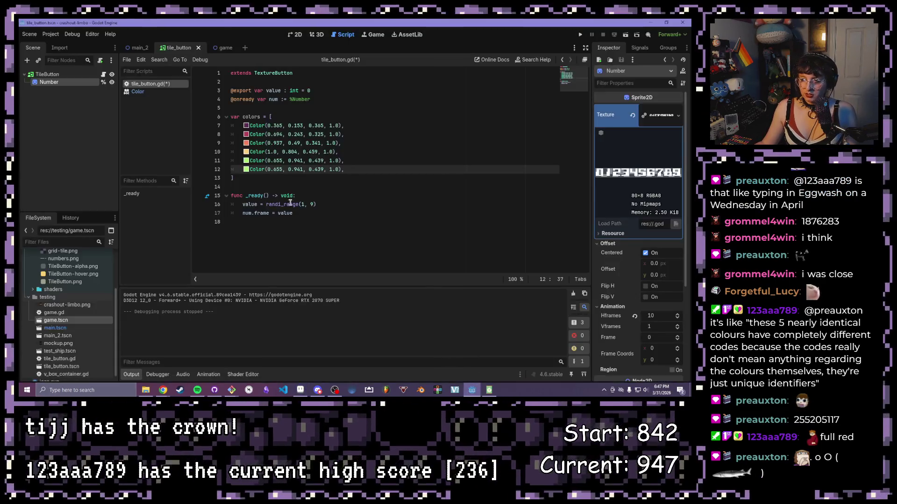
Set line 12's colour to R 56, G 183, B 100
{"action": "left_click", "coordinate": [248, 171]}
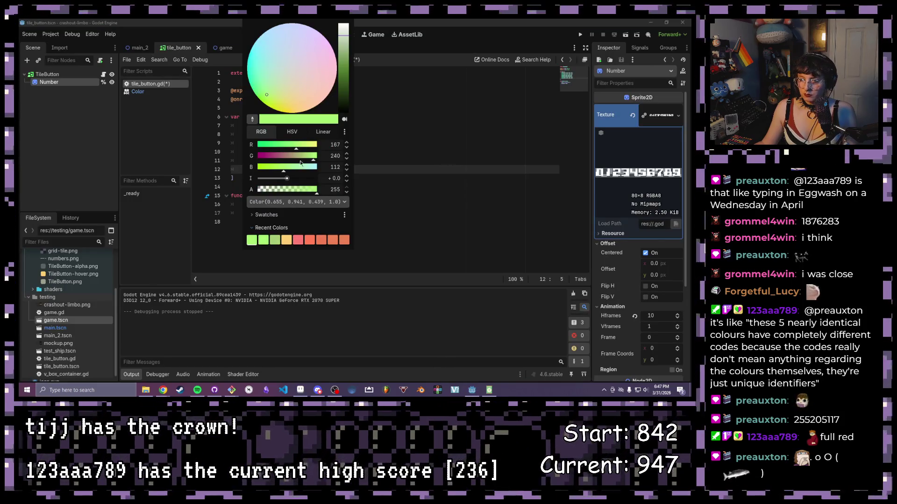
{"action": "left_click", "coordinate": [336, 144]}
{"action": "type", "text": "56"}
{"action": "key", "text": "Tab"}
{"action": "type", "text": "18"}
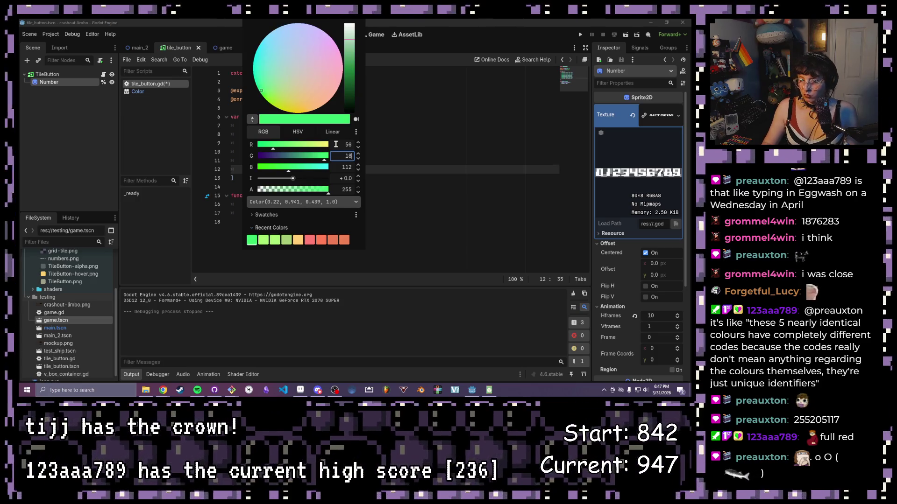
{"action": "type", "text": "3"}
{"action": "key", "text": "Tab"}
{"action": "type", "text": "100"}
{"action": "key", "text": "Return"}
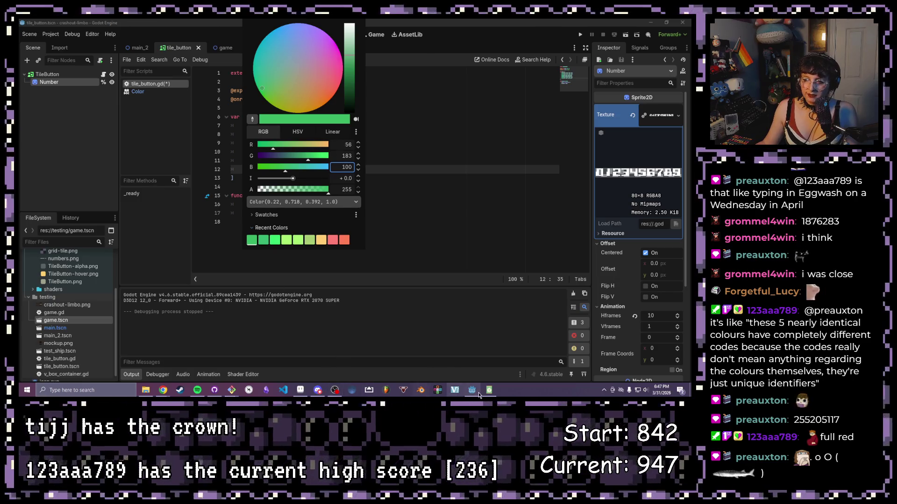
Recheck the green's values in Aseprite and close line 12's picker keeping Color(0.22, 0.718, 0.392, 1.0)
{"action": "mouse_move", "coordinate": [298, 392]}
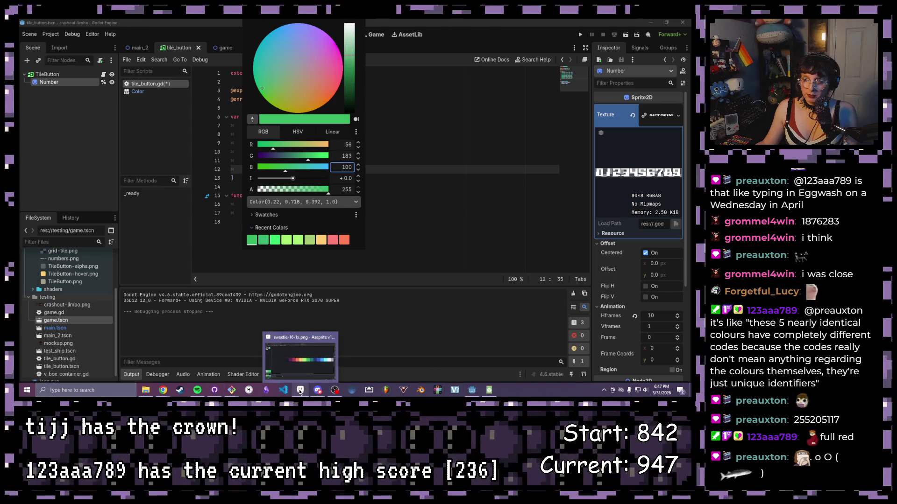
{"action": "left_click", "coordinate": [299, 346]}
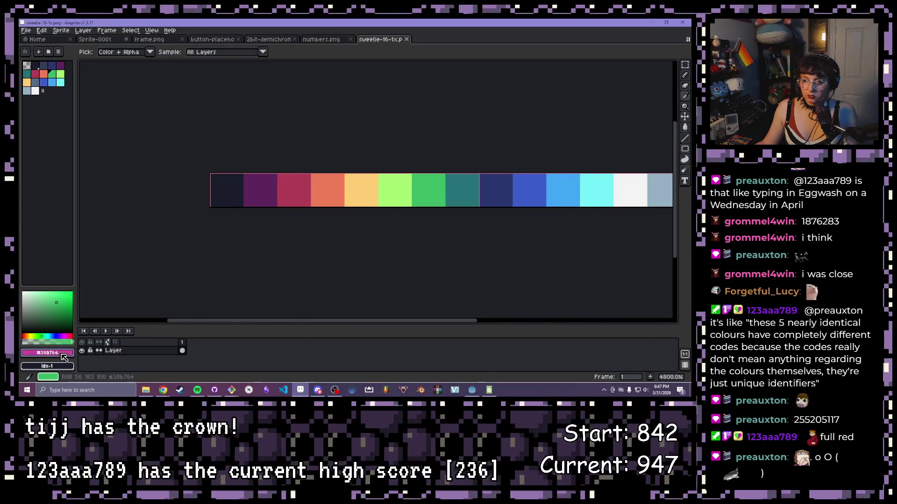
{"action": "left_click", "coordinate": [63, 355]}
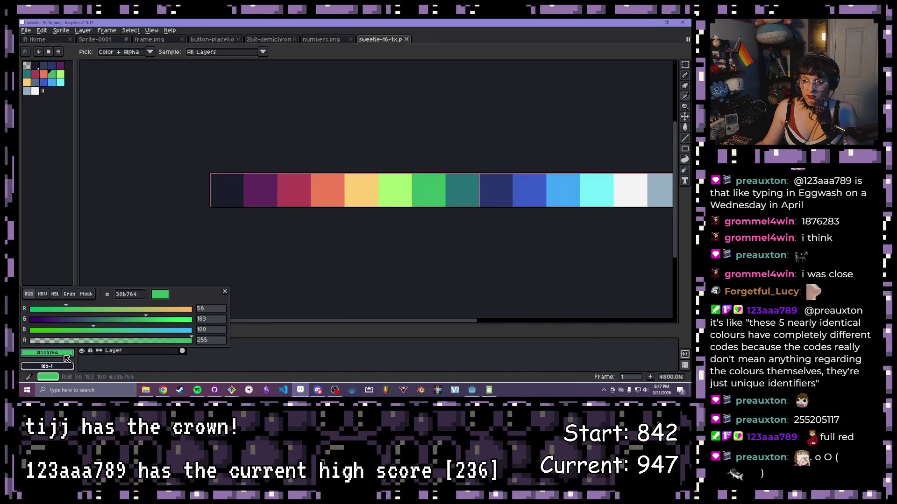
{"action": "left_click", "coordinate": [478, 360]}
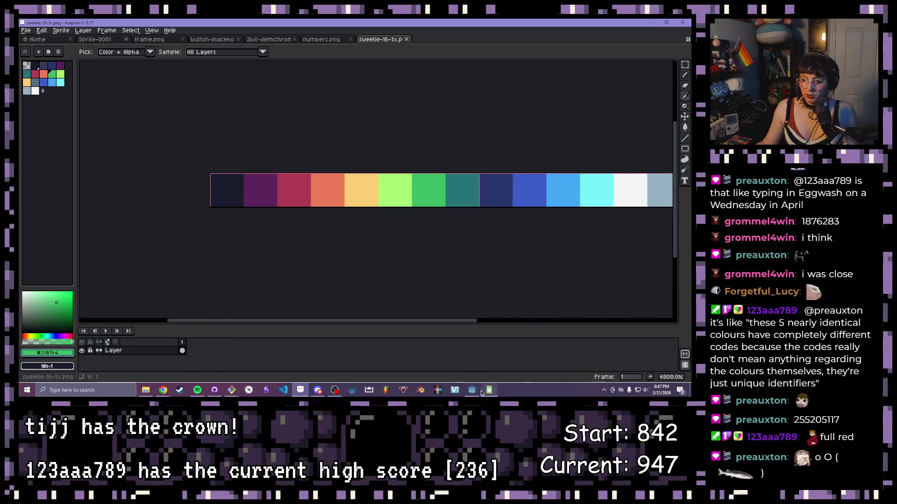
{"action": "left_click", "coordinate": [472, 390]}
{"action": "left_click", "coordinate": [248, 170]}
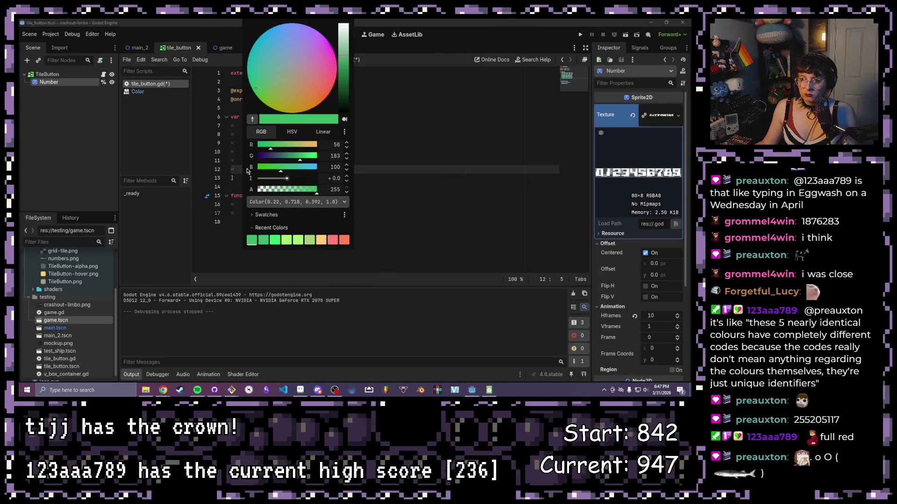
{"action": "left_click", "coordinate": [394, 171]}
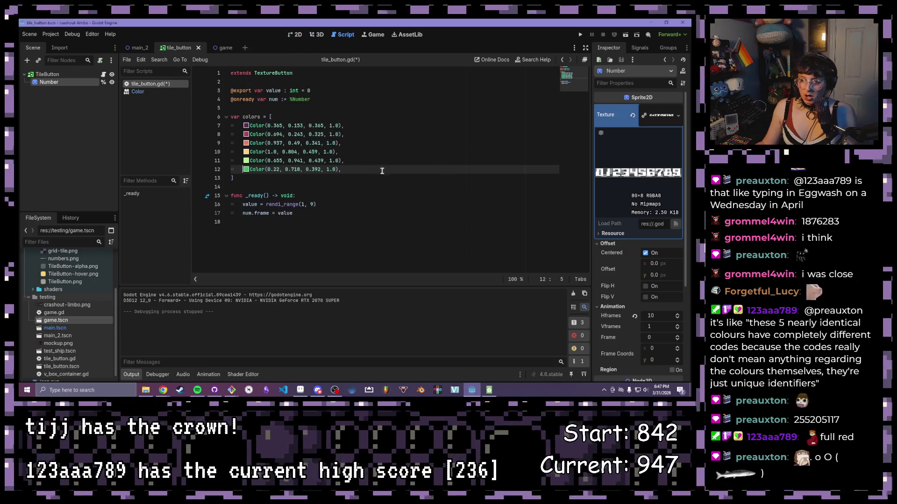
Copy line 12's green entry and paste it as line 13
{"action": "left_click_drag", "start_coordinate": [369, 168], "coordinate": [243, 170]}
{"action": "key", "text": "ctrl+c"}
{"action": "left_click", "coordinate": [363, 168]}
{"action": "key", "text": "Return"}
{"action": "key", "text": "ctrl+v"}
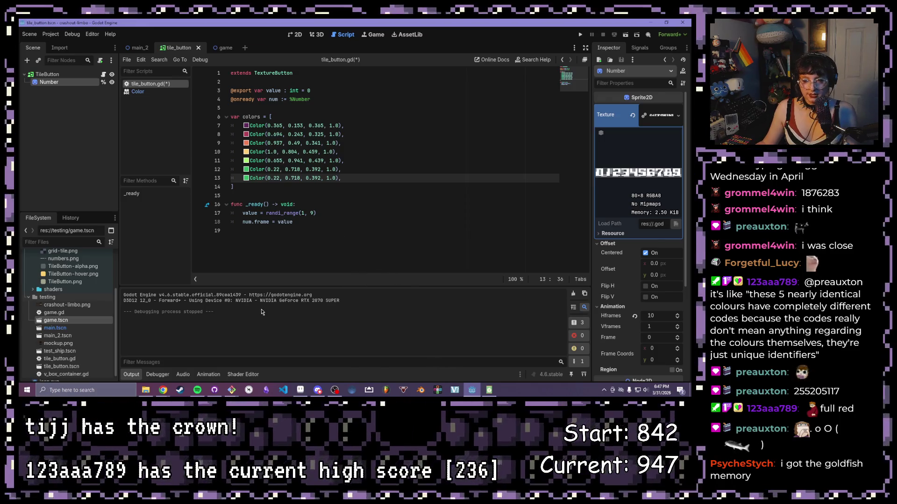
Read the teal #257179's RGB values in Aseprite's palette
{"action": "left_click", "coordinate": [300, 391]}
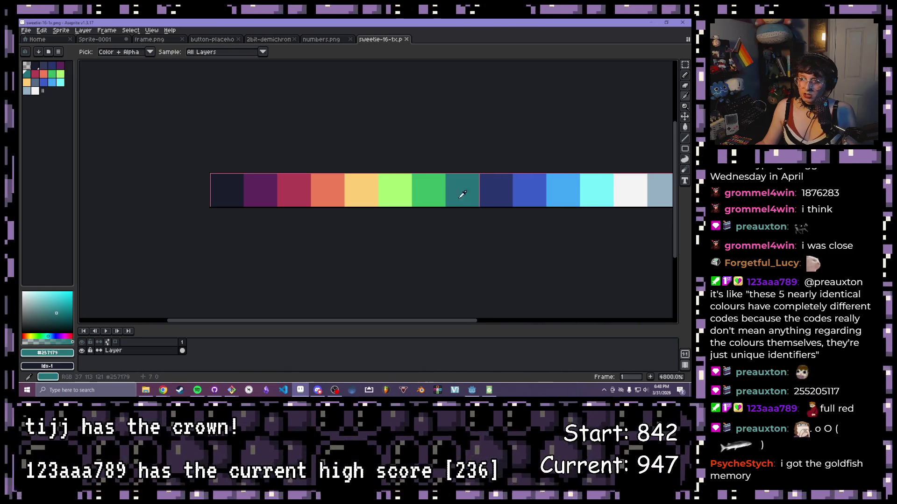
{"action": "left_click", "coordinate": [47, 355]}
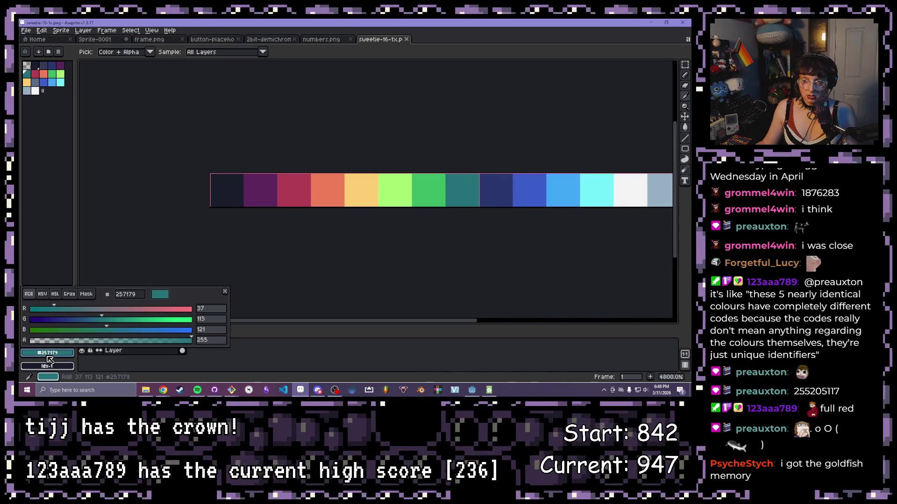
{"action": "left_click", "coordinate": [45, 358]}
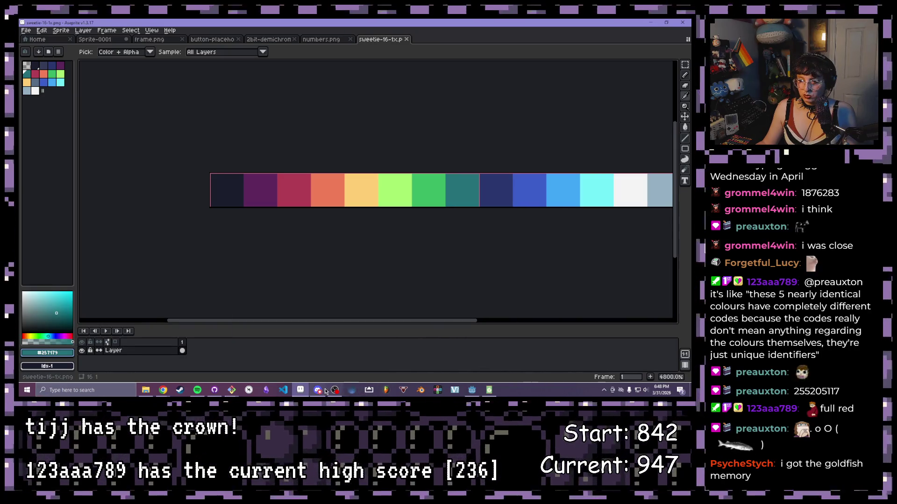
{"action": "left_click", "coordinate": [469, 392]}
Set line 13's colour to R 37, G 113, B 121
{"action": "left_click", "coordinate": [248, 180]}
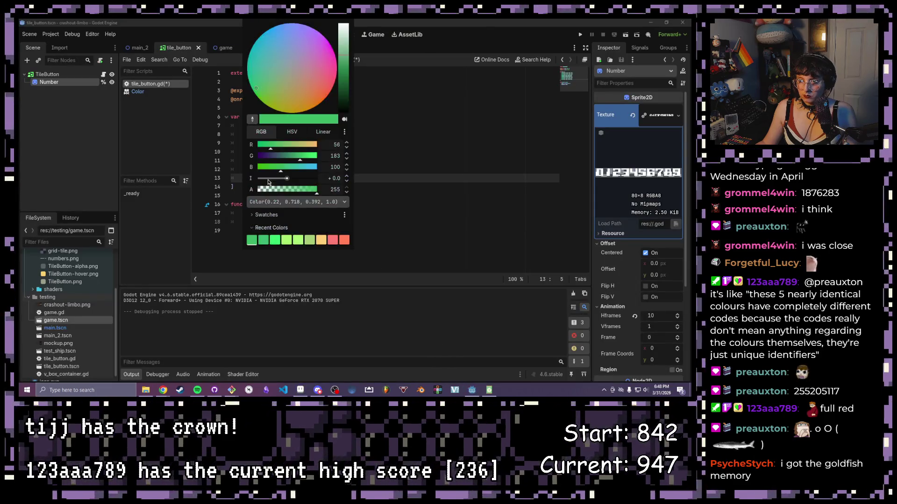
{"action": "left_click", "coordinate": [329, 144]}
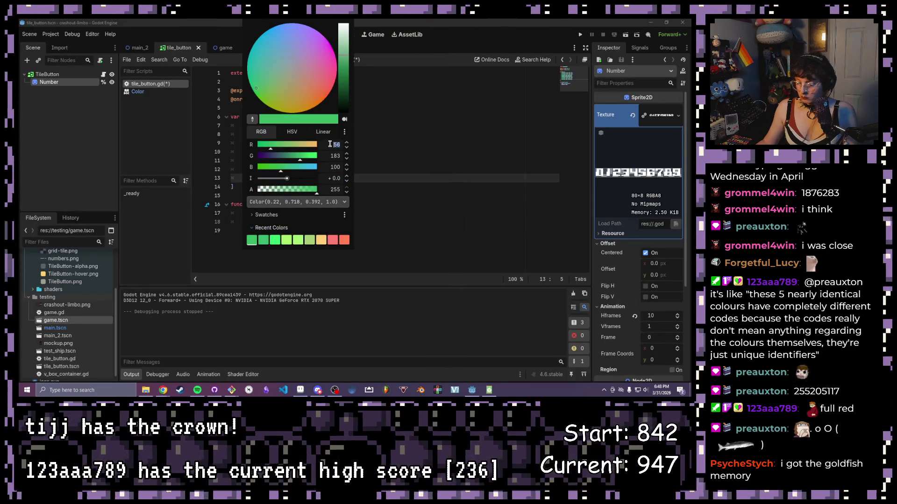
{"action": "key", "text": "Tab"}
{"action": "type", "text": "113"}
{"action": "key", "text": "Tab"}
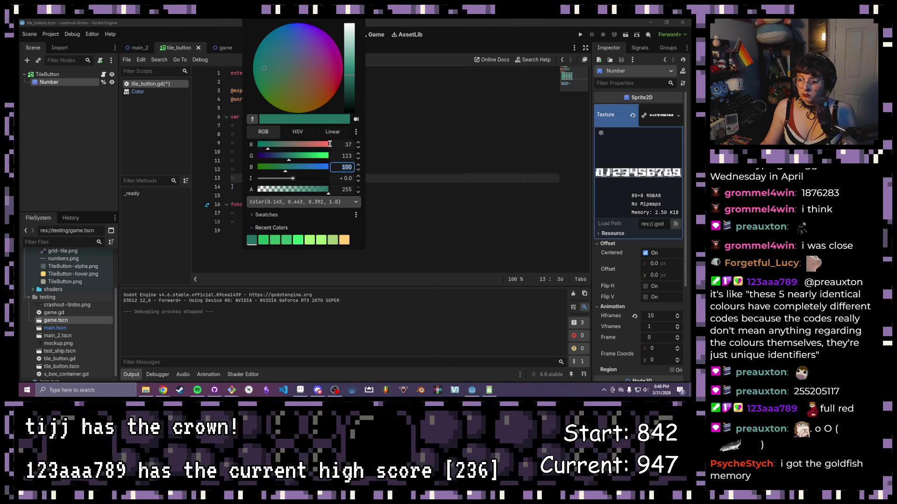
{"action": "type", "text": "121"}
{"action": "key", "text": "Return"}
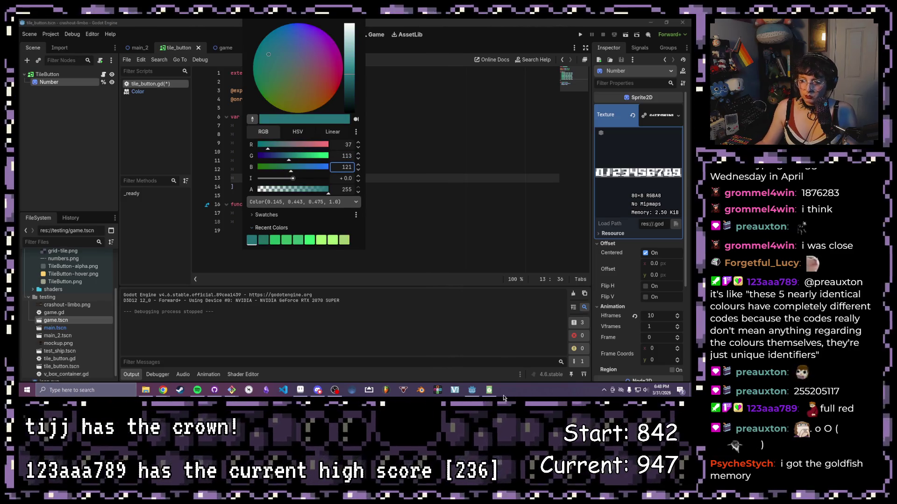
Sample the navy from Aseprite's palette and read its RGB values
{"action": "mouse_move", "coordinate": [475, 395]}
{"action": "left_click", "coordinate": [300, 390]}
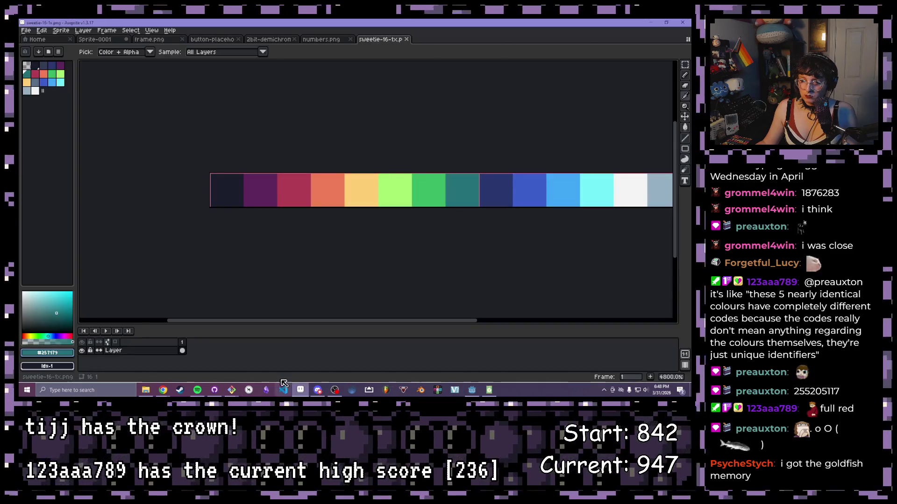
{"action": "left_click", "coordinate": [74, 354]}
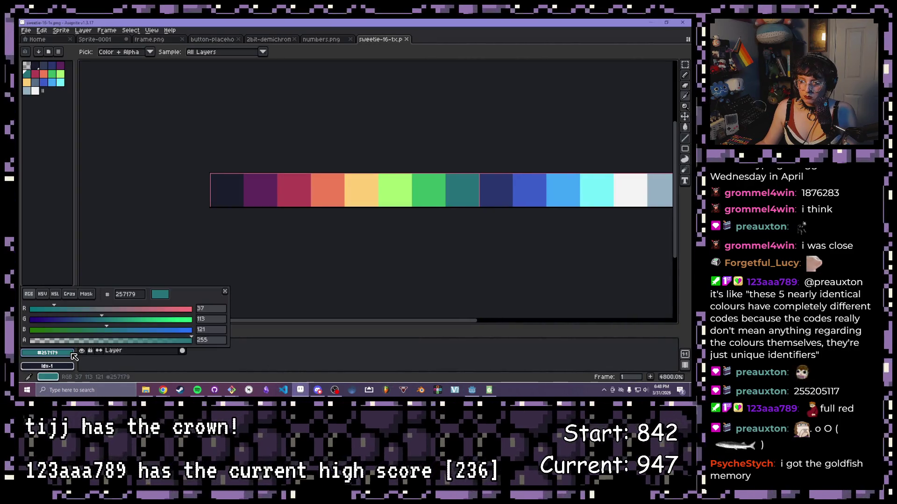
{"action": "left_click", "coordinate": [505, 190]}
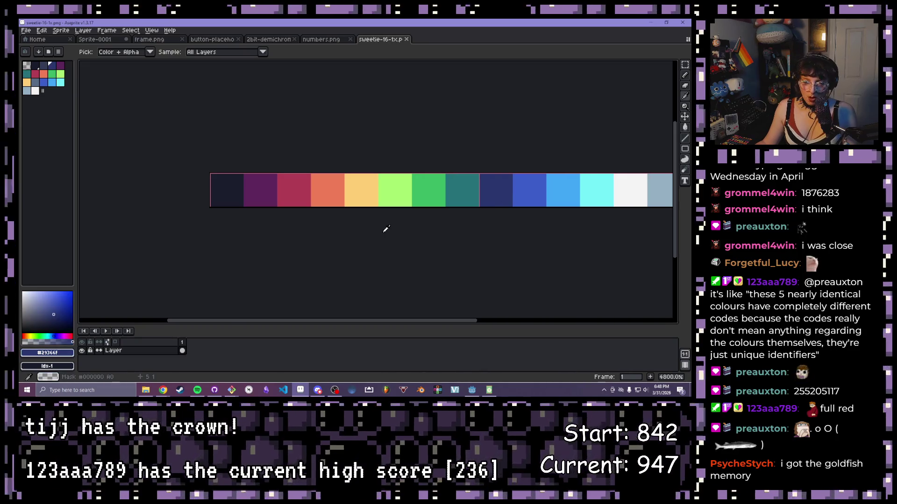
{"action": "left_click", "coordinate": [65, 353]}
{"action": "left_click", "coordinate": [64, 354]}
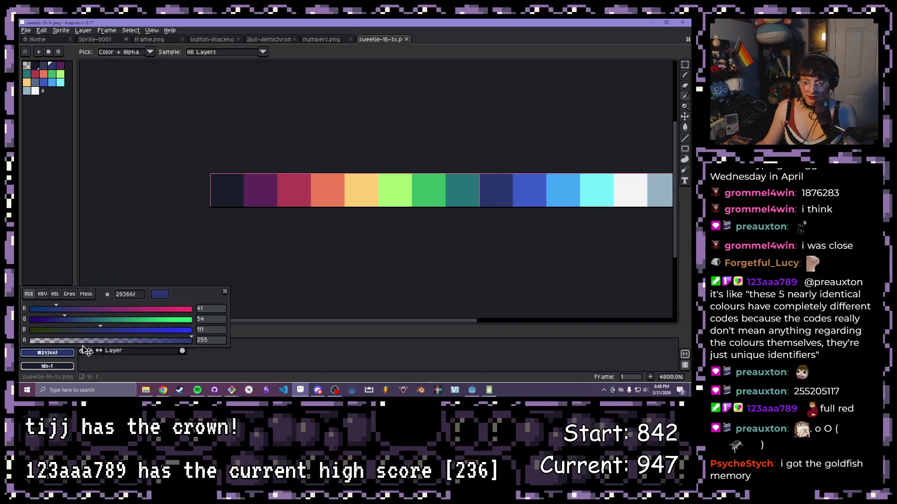
{"action": "left_click", "coordinate": [62, 358]}
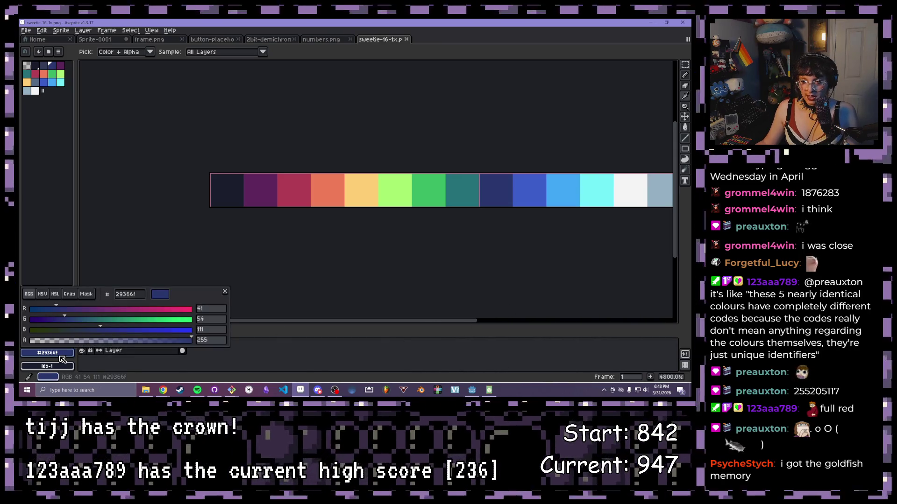
{"action": "left_click", "coordinate": [472, 390]}
{"action": "left_click_drag", "start_coordinate": [361, 178], "coordinate": [241, 177]}
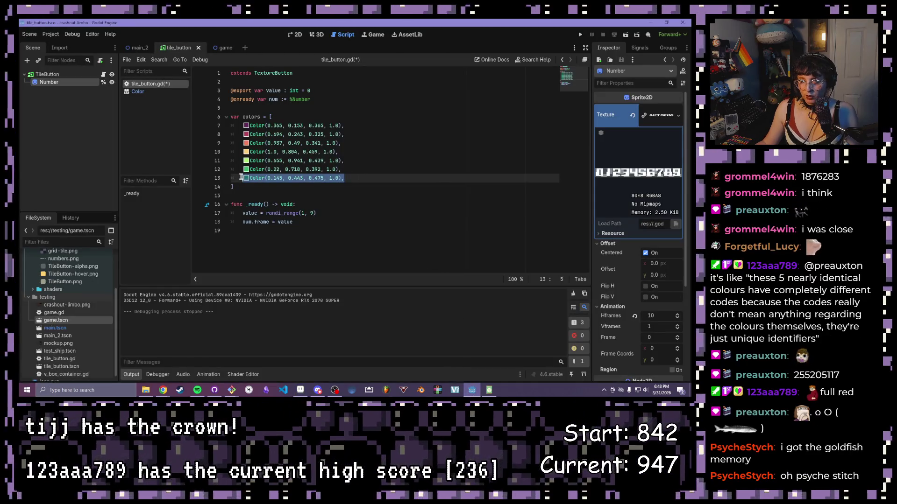
Copy the teal entry on line 13 and paste it as line 14
{"action": "key", "text": "ctrl+c"}
{"action": "left_click", "coordinate": [371, 180]}
{"action": "key", "text": "Return"}
{"action": "key", "text": "ctrl+v"}
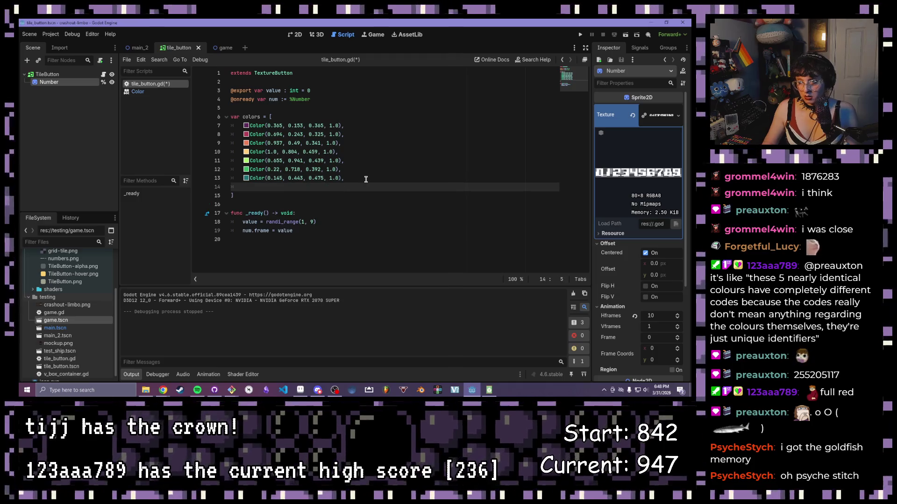
Set line 14's colour to R 41, G 54, B 111, giving Color(0.161, 0.212, 0.435, 1.0)
{"action": "left_click", "coordinate": [246, 188]}
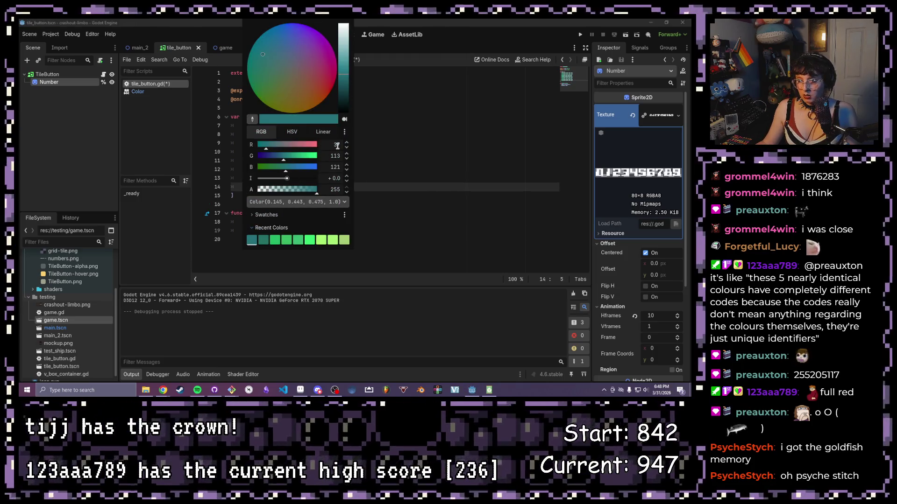
{"action": "type", "text": "41"}
{"action": "key", "text": "Tab"}
{"action": "type", "text": "54"}
{"action": "key", "text": "Tab"}
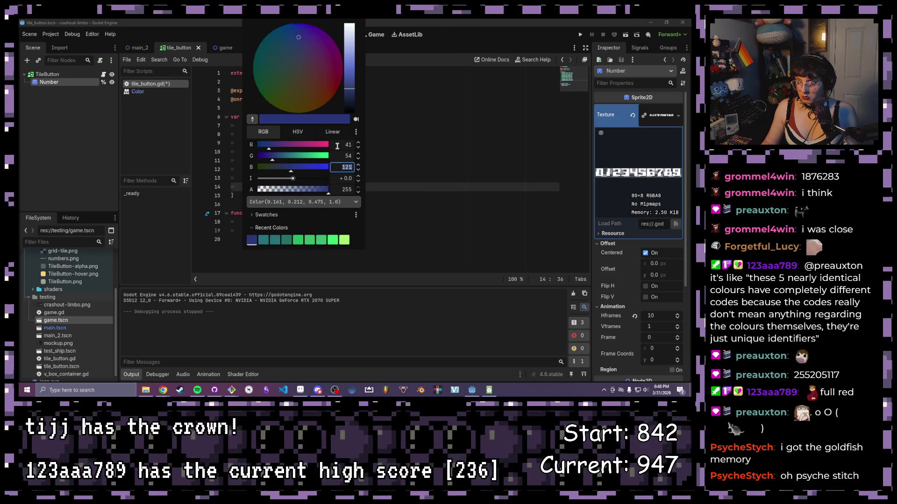
{"action": "type", "text": "111"}
{"action": "key", "text": "Return"}
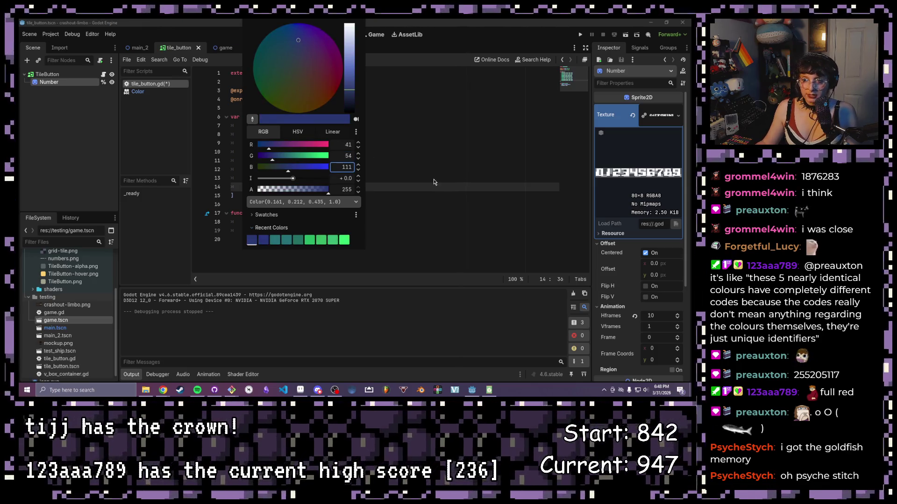
{"action": "left_click", "coordinate": [436, 182]}
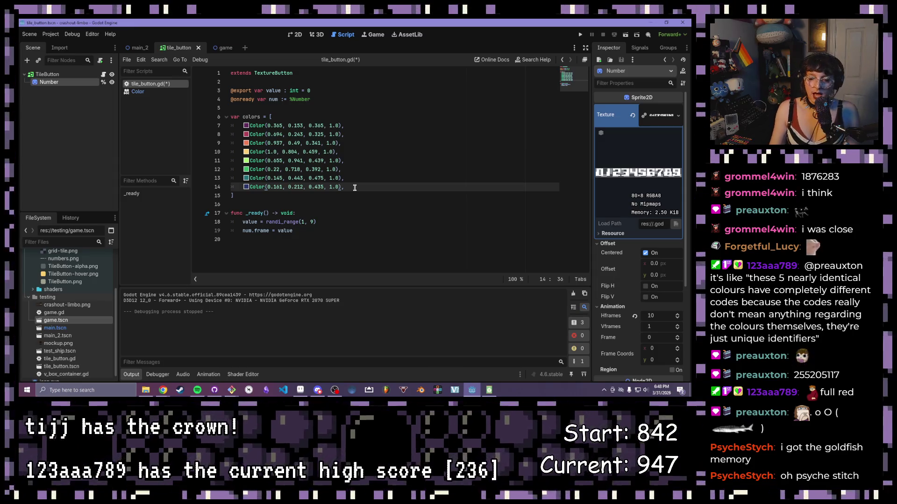
Duplicate line 14's navy entry onto a new line 15
{"action": "left_click", "coordinate": [249, 186], "text": "shift"}
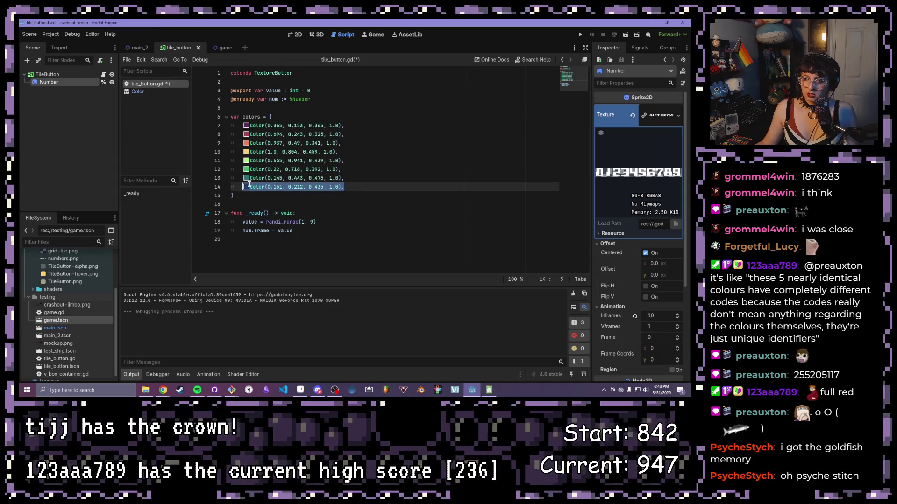
{"action": "key", "text": "ctrl+c"}
{"action": "left_click", "coordinate": [367, 186]}
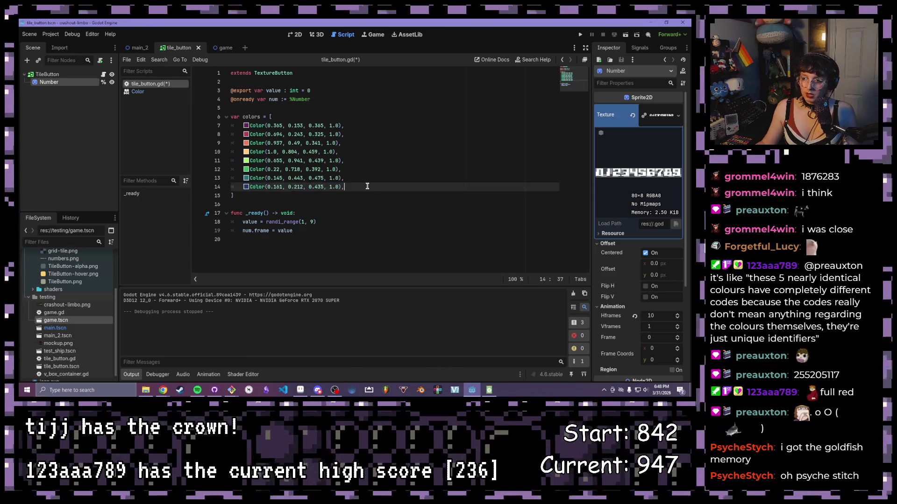
{"action": "key", "text": "Return"}
{"action": "key", "text": "ctrl+v"}
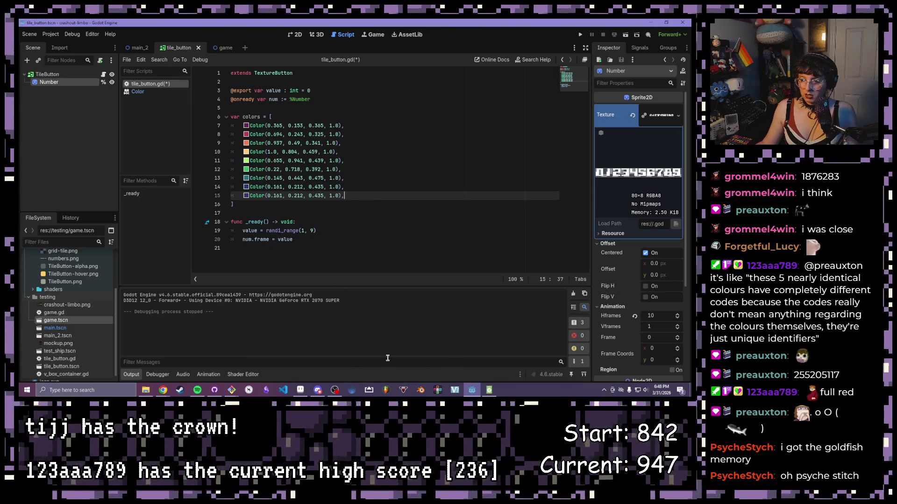
Eyedrop the blue #3b5dc9 in Aseprite, then zoom and pan around the palette strip
{"action": "left_click", "coordinate": [301, 391]}
{"action": "left_click", "coordinate": [527, 192]}
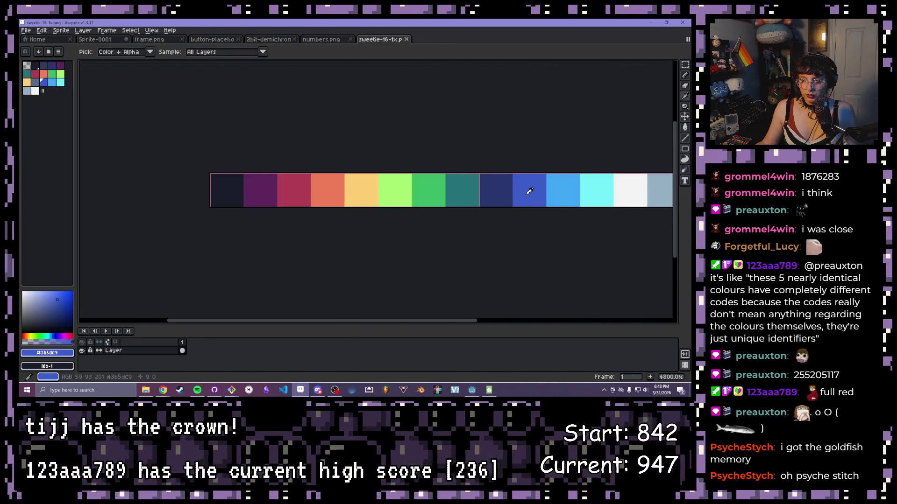
{"action": "scroll", "coordinate": [527, 192], "scroll_direction": "right", "scroll_amount": 1}
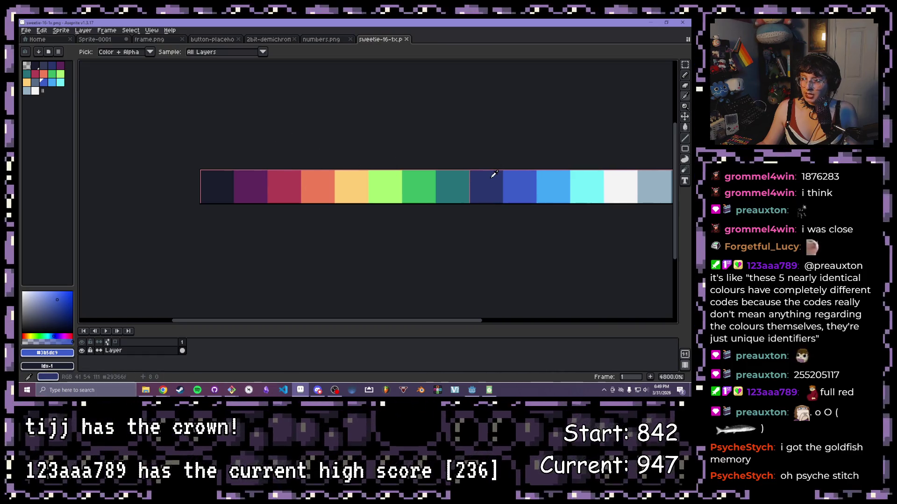
{"action": "scroll", "coordinate": [583, 204], "scroll_direction": "down", "scroll_amount": 1}
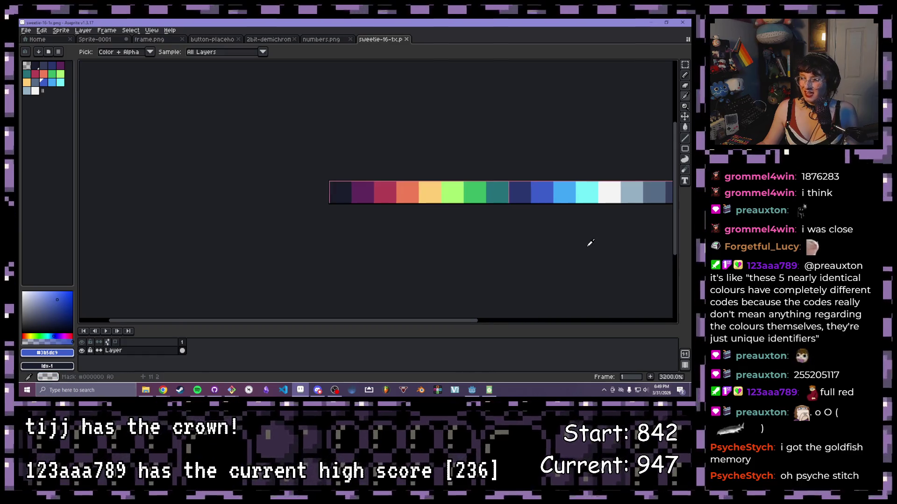
{"action": "mouse_move", "coordinate": [585, 225]}
{"action": "left_mouse_down"}
{"action": "mouse_move", "coordinate": [441, 214]}
{"action": "mouse_move", "coordinate": [460, 216]}
{"action": "left_mouse_up"}
{"action": "scroll", "coordinate": [459, 216], "scroll_direction": "up", "scroll_amount": 1}
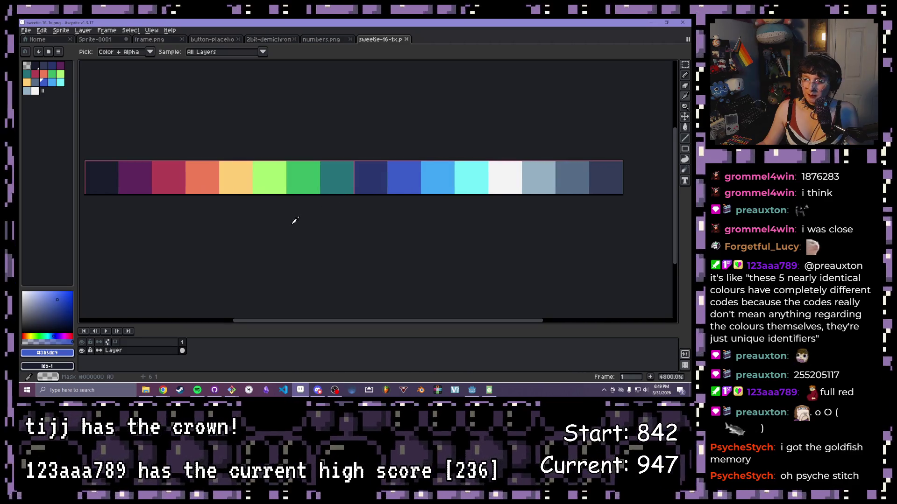
{"action": "left_click_drag", "start_coordinate": [294, 217], "coordinate": [366, 232]}
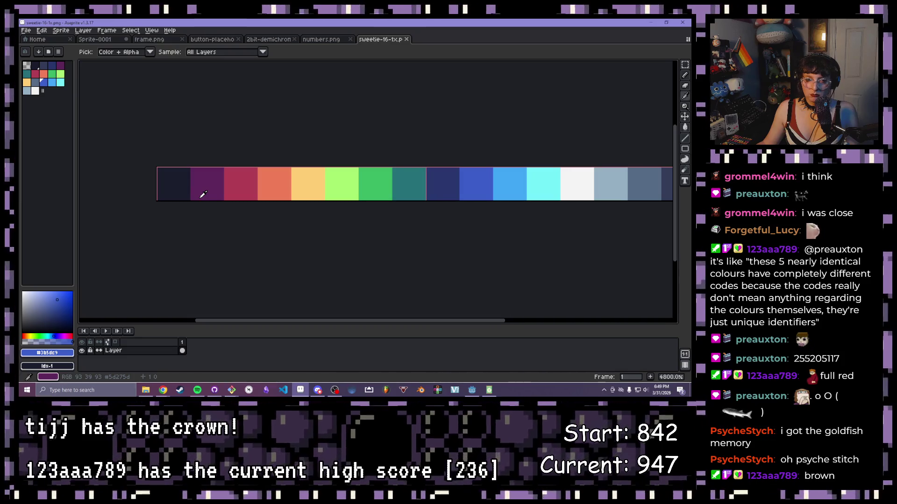
{"action": "scroll", "coordinate": [367, 225], "scroll_direction": "down", "scroll_amount": 1}
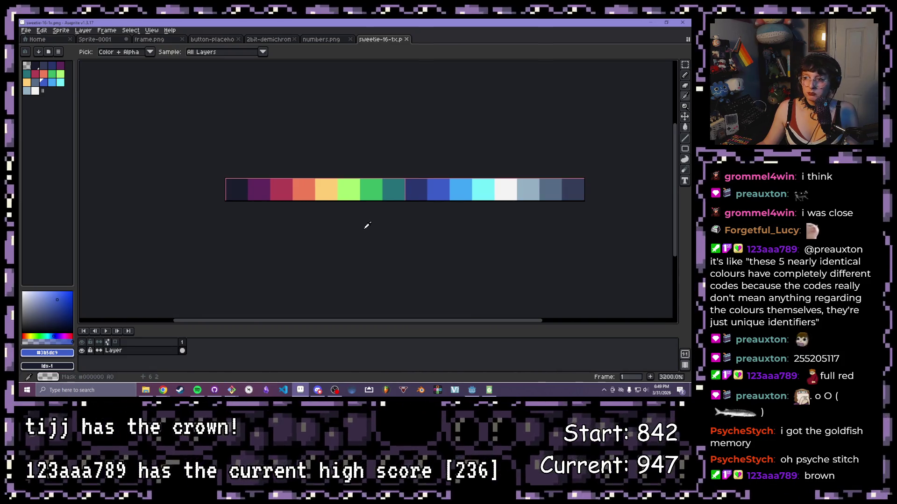
{"action": "scroll", "coordinate": [343, 219], "scroll_direction": "up", "scroll_amount": 1}
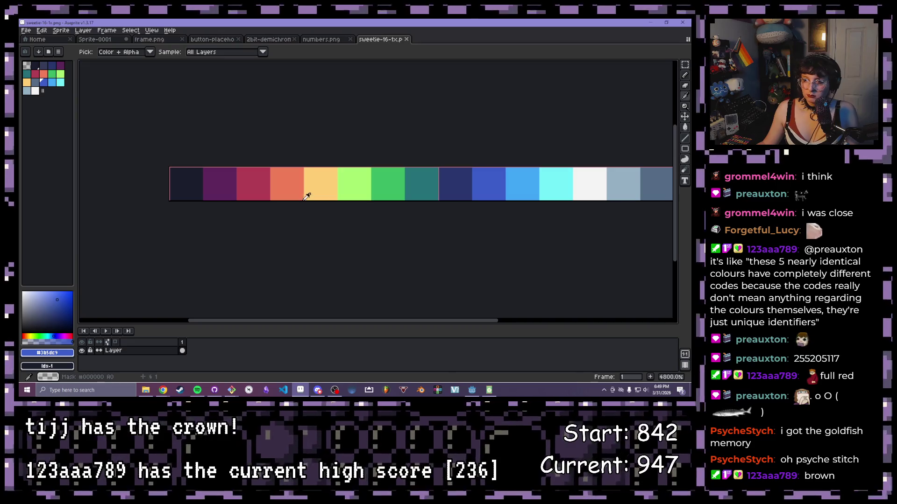